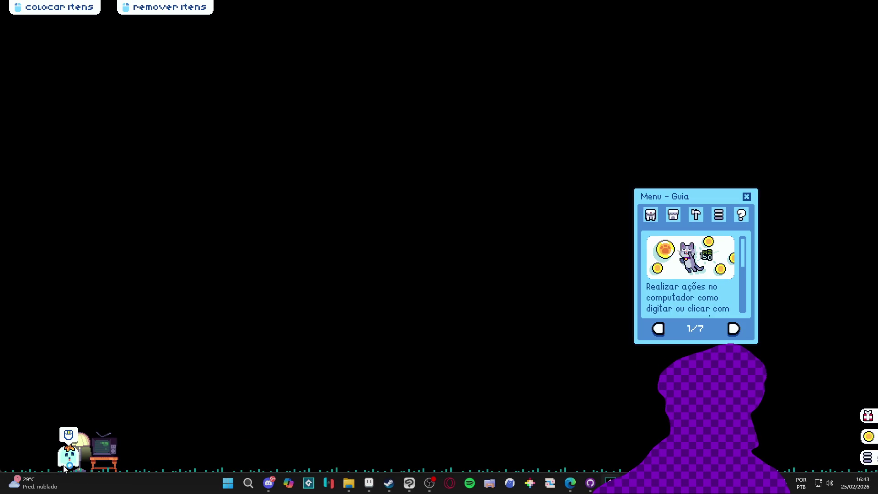
Trigger the crash from the pet's context menu, highlight the failing sprite_index line, and abort
{"action": "right_click", "coordinate": [64, 466]}
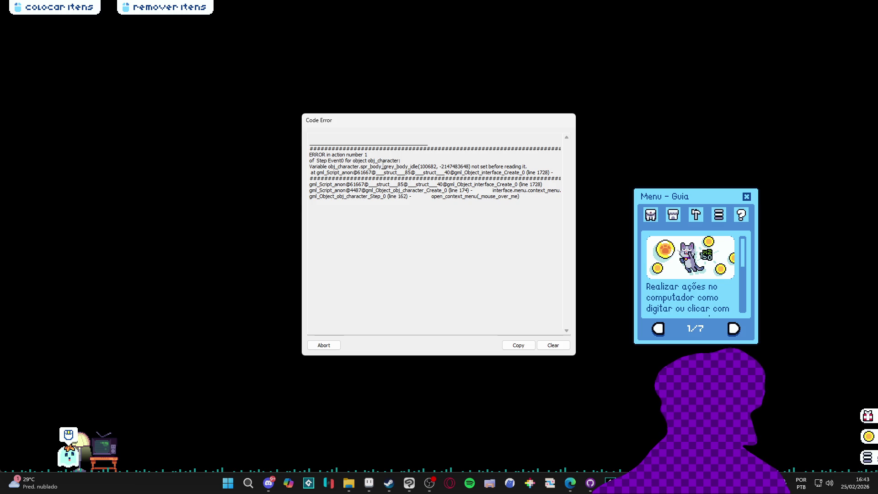
{"action": "left_click_drag", "start_coordinate": [392, 161], "coordinate": [401, 161]}
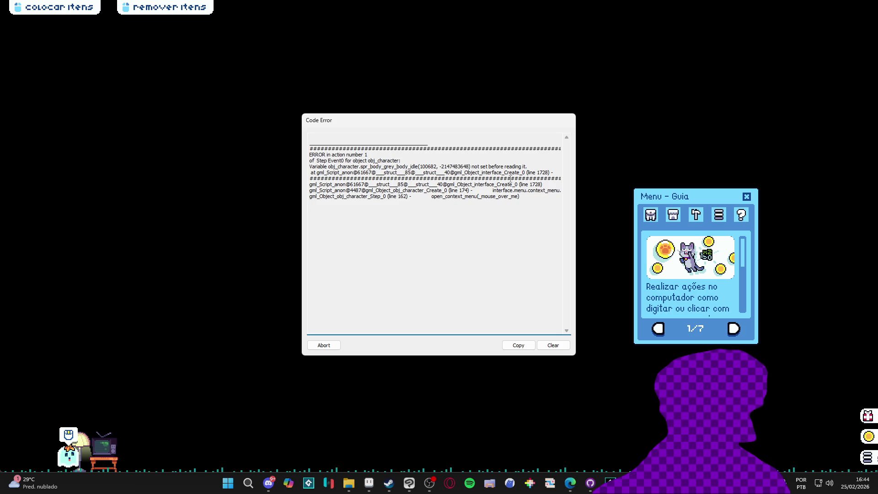
{"action": "left_click_drag", "start_coordinate": [502, 172], "coordinate": [573, 169]}
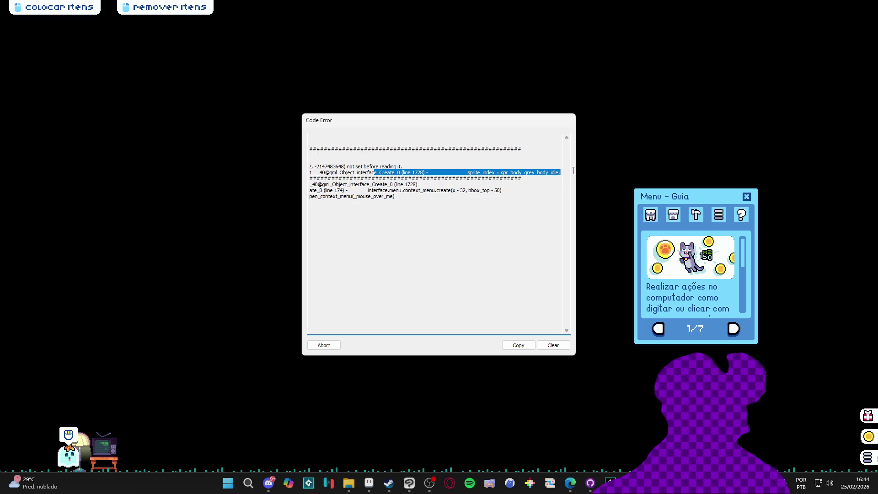
{"action": "left_click", "coordinate": [490, 171]}
{"action": "mouse_move", "coordinate": [467, 172]}
{"action": "left_mouse_down"}
{"action": "mouse_move", "coordinate": [547, 172]}
{"action": "mouse_move", "coordinate": [461, 172]}
{"action": "left_mouse_up"}
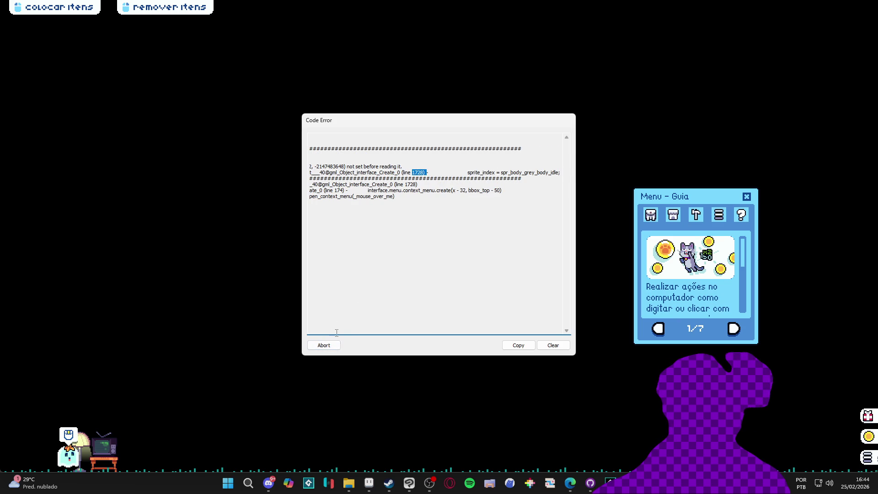
{"action": "left_click", "coordinate": [322, 345]}
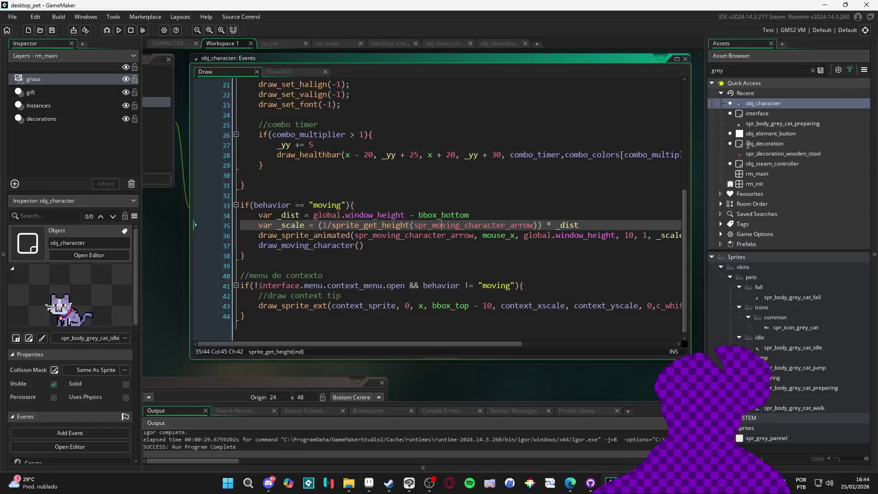
Open the interface object's Create event code, then switch over to Edge
{"action": "double_click", "coordinate": [769, 115]}
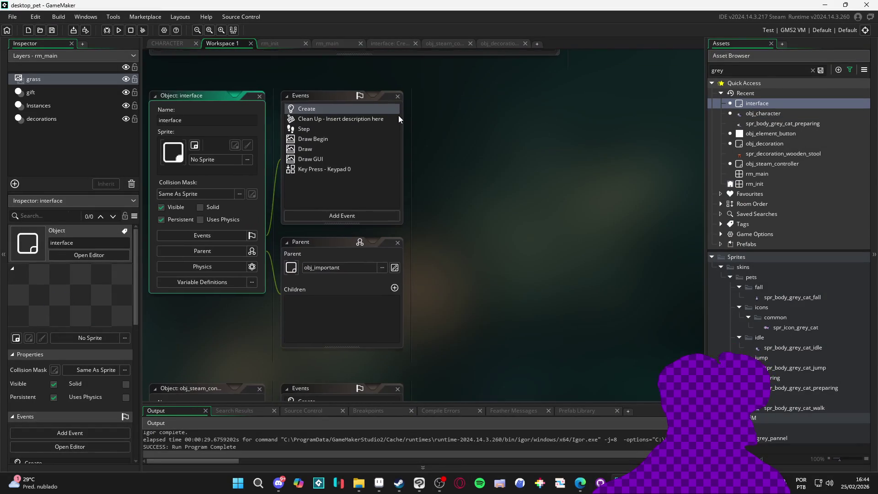
{"action": "left_click", "coordinate": [323, 110]}
{"action": "left_click_drag", "start_coordinate": [699, 177], "coordinate": [689, 328]}
{"action": "left_click", "coordinate": [324, 210]}
{"action": "left_click", "coordinate": [580, 483]}
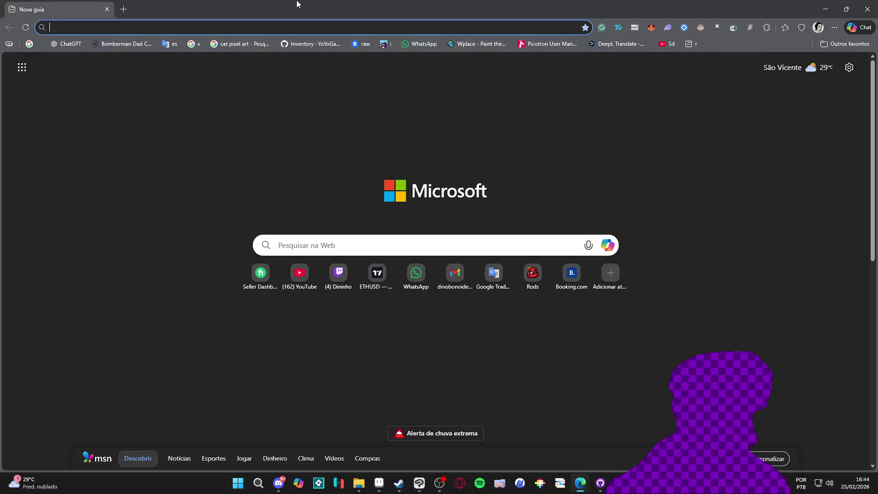
Search Google for 'como ir até a linha game maker studio 2', then return to GameMaker
{"action": "type", "text": "como achar"}
{"action": "key", "text": "ctrl+a"}
{"action": "type", "text": "como ir"}
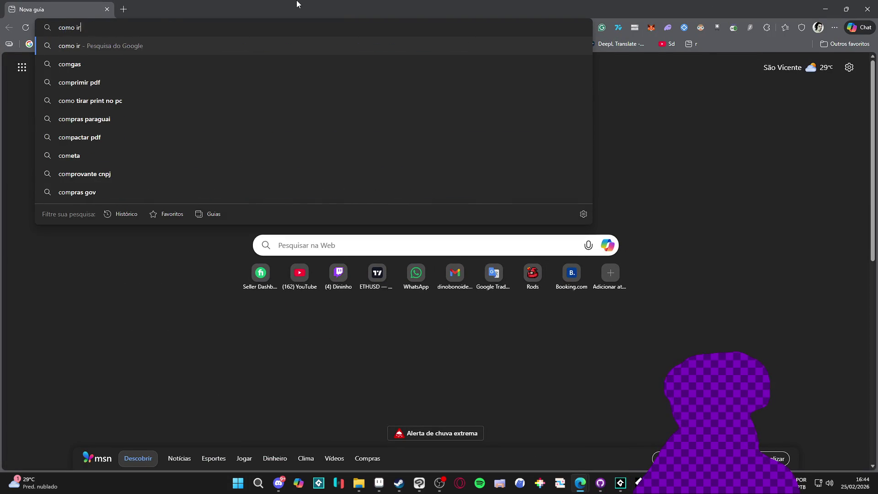
{"action": "type", "text": " até a linha game maker studio 2"}
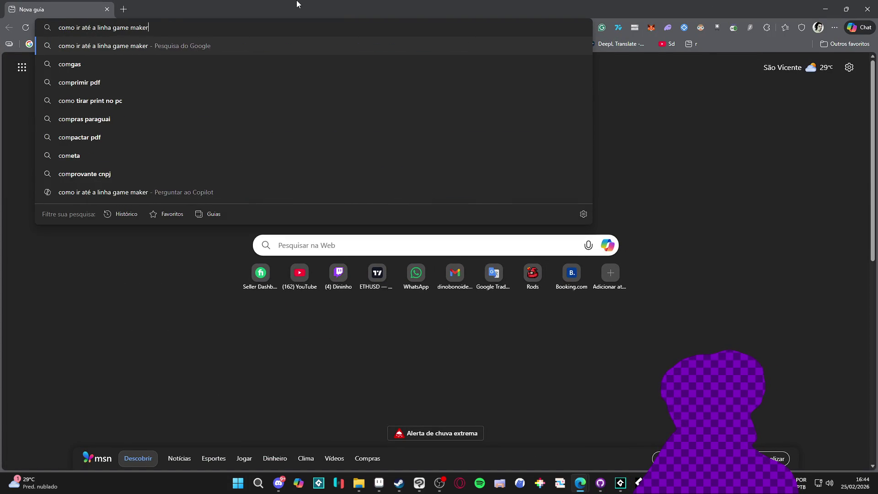
{"action": "key", "text": "Return"}
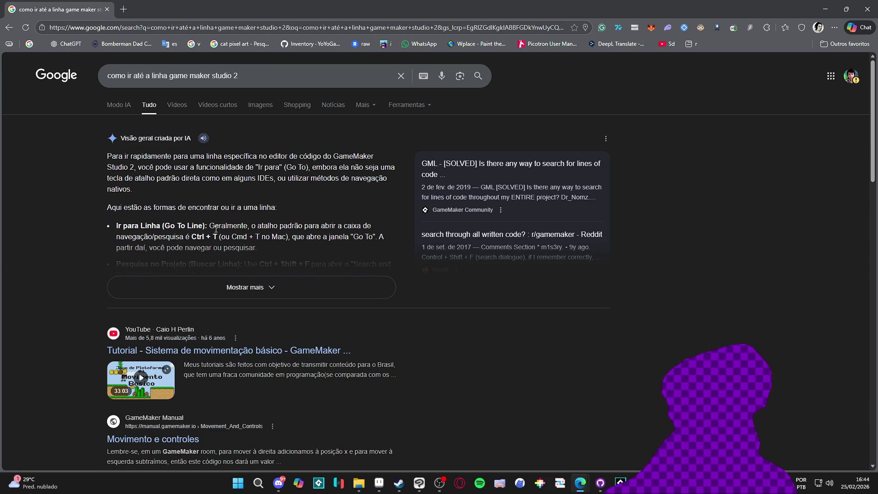
{"action": "key", "text": "alt+Tab"}
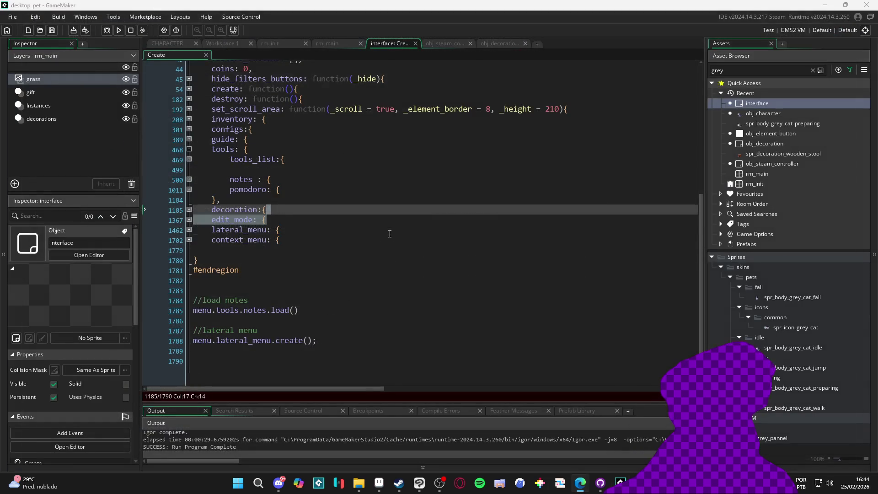
Try a Ctrl+T search for line 1728, dismiss it, and start a new Edge search 'como ir até a linha'
{"action": "key", "text": "Down"}
{"action": "key", "text": "Down"}
{"action": "key", "text": "ctrl+t"}
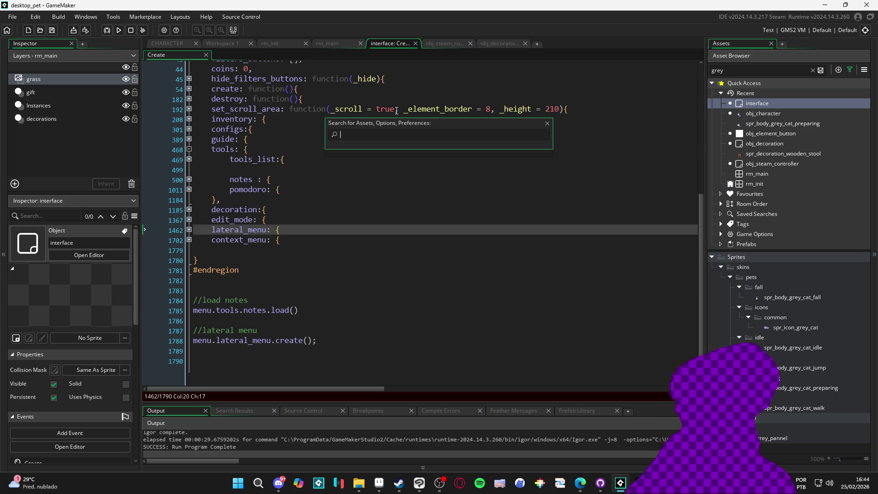
{"action": "type", "text": "28"}
{"action": "left_click", "coordinate": [547, 124]}
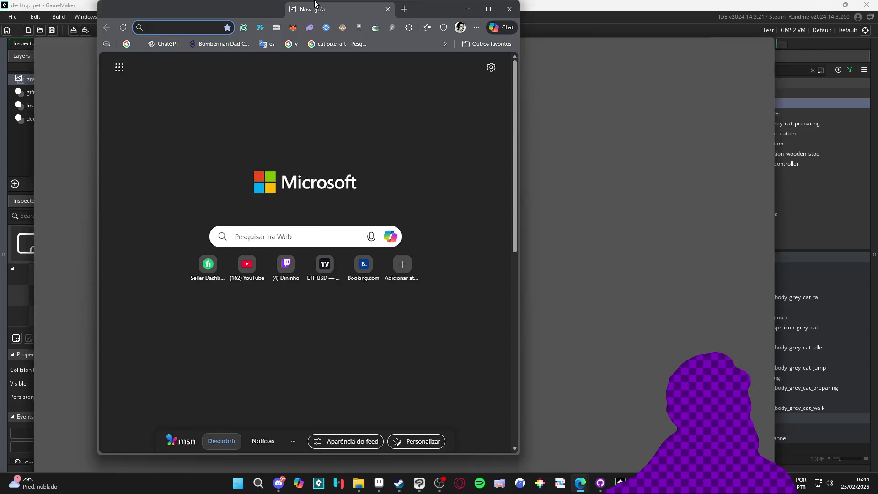
{"action": "left_click_drag", "start_coordinate": [314, 13], "coordinate": [314, 4]}
{"action": "type", "text": "como ir"}
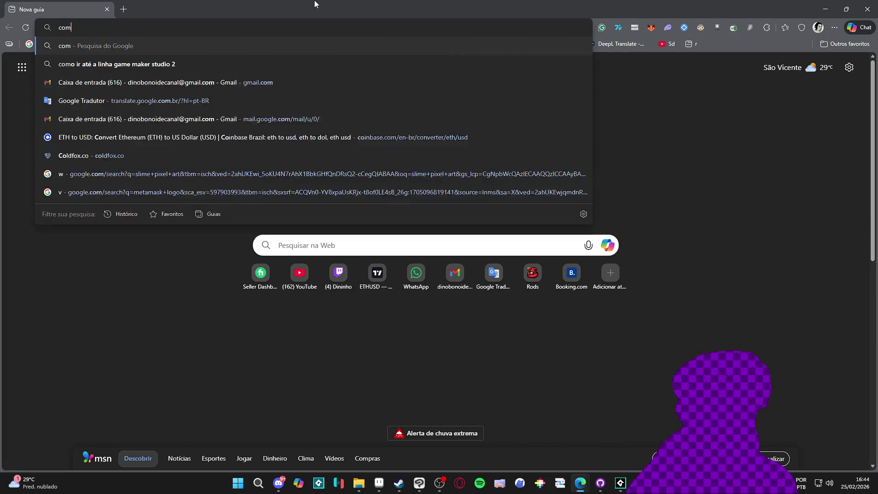
{"action": "type", "text": " até a linha"}
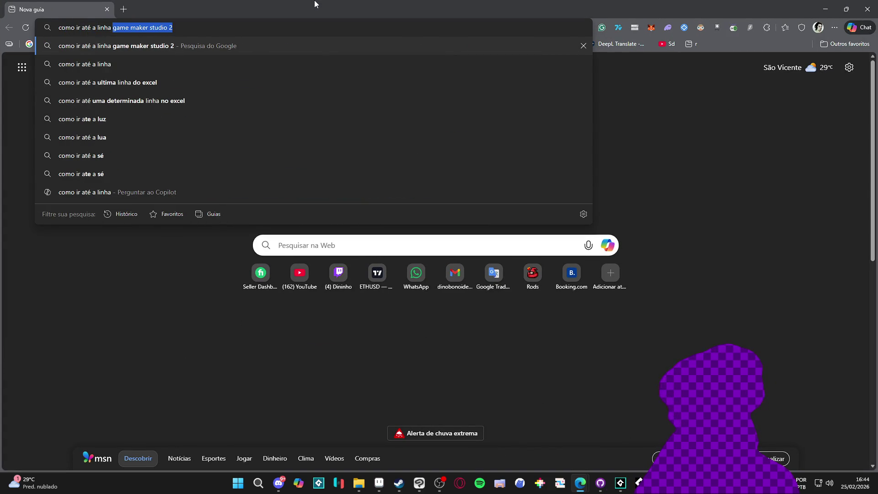
Run the line-jump search, read the expanded AI overview, then return to the decoration:{ line
{"action": "key", "text": "Return"}
{"action": "scroll", "coordinate": [53, 244], "scroll_direction": "down", "scroll_amount": 4}
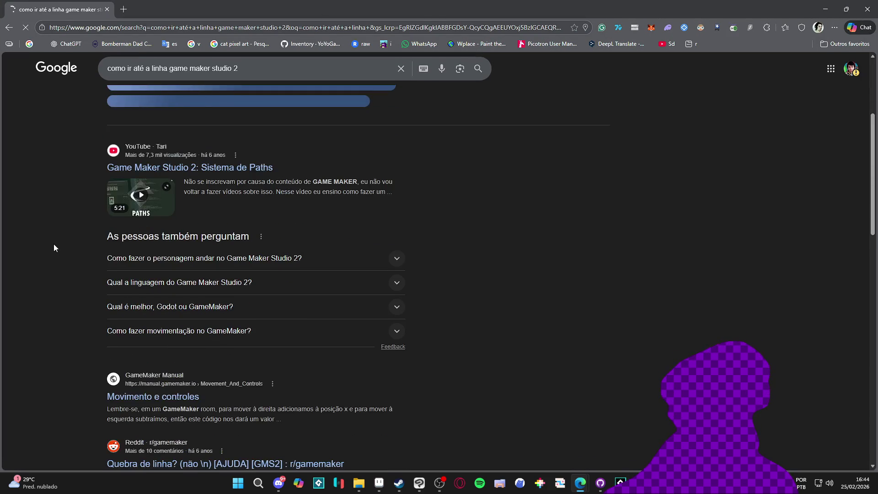
{"action": "scroll", "coordinate": [51, 223], "scroll_direction": "up", "scroll_amount": 5}
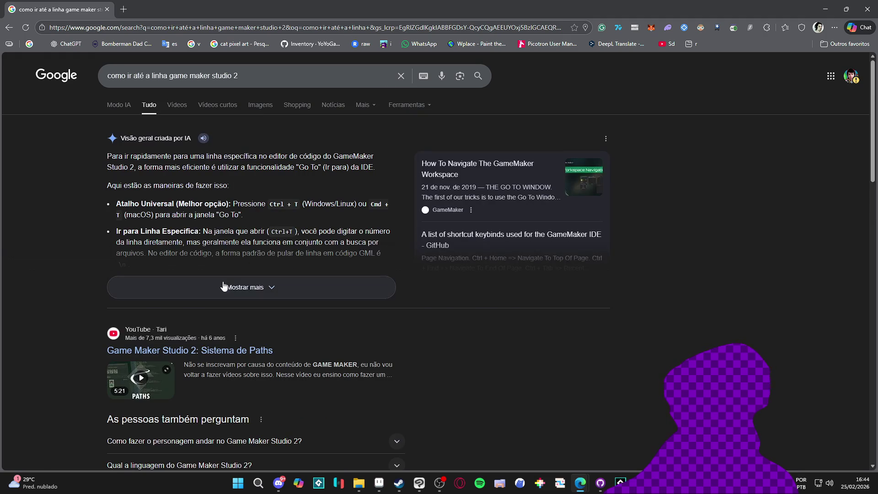
{"action": "left_click", "coordinate": [238, 296]}
{"action": "scroll", "coordinate": [238, 270], "scroll_direction": "down", "scroll_amount": 2}
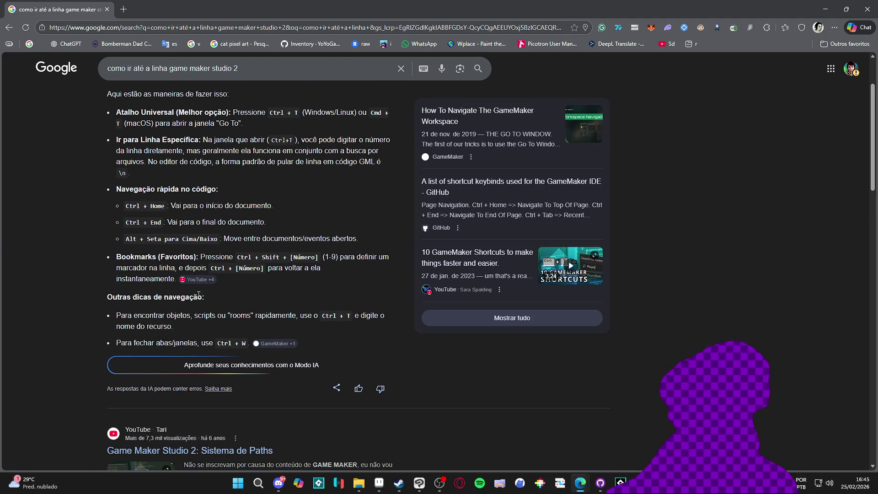
{"action": "scroll", "coordinate": [50, 338], "scroll_direction": "down", "scroll_amount": 15}
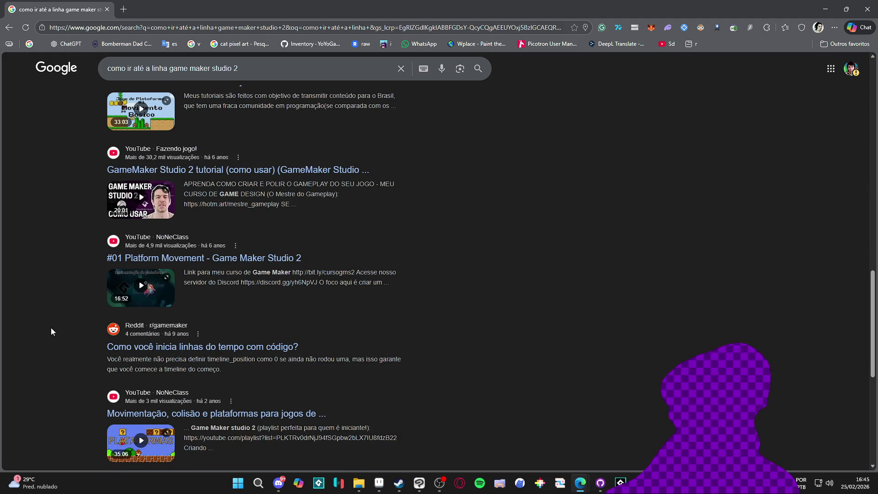
{"action": "scroll", "coordinate": [50, 327], "scroll_direction": "down", "scroll_amount": 5}
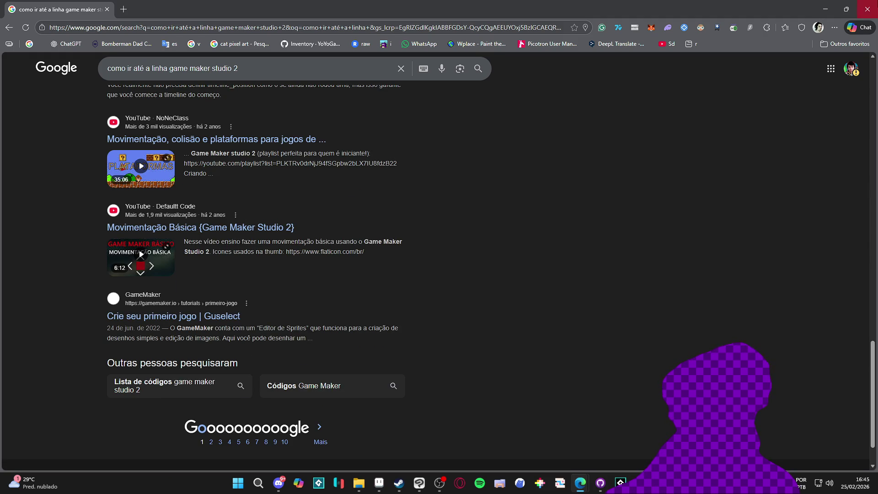
{"action": "key", "text": "alt+Tab"}
{"action": "left_click", "coordinate": [437, 213]}
Expand the context_menu, create and with(obj_character) code blocks
{"action": "scroll", "coordinate": [365, 193], "scroll_direction": "up", "scroll_amount": 3}
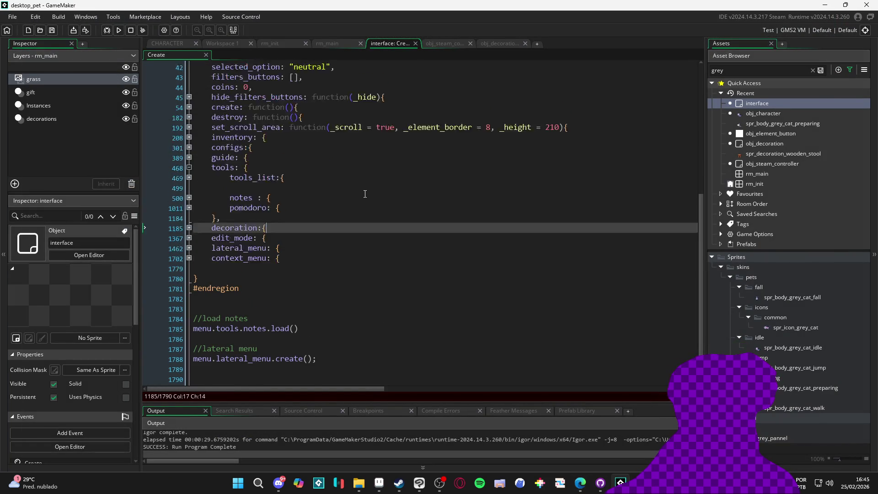
{"action": "scroll", "coordinate": [257, 295], "scroll_direction": "down", "scroll_amount": 2}
{"action": "left_click", "coordinate": [189, 258]}
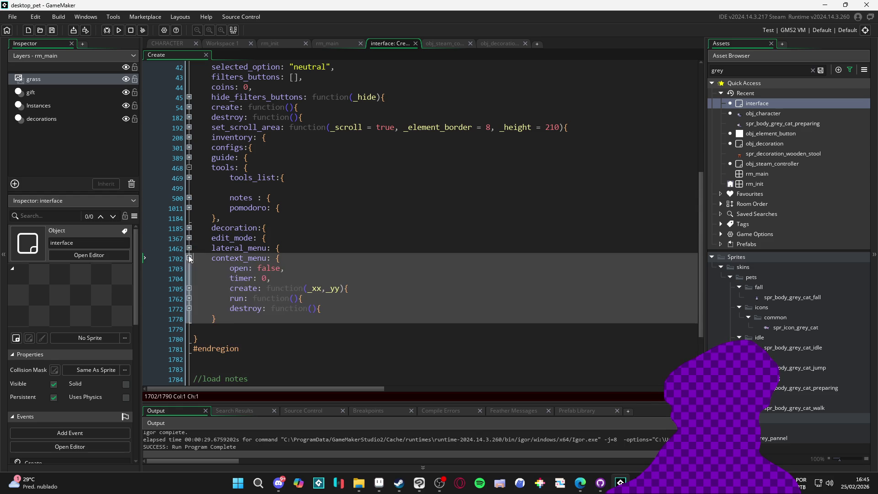
{"action": "left_click", "coordinate": [189, 290]}
{"action": "scroll", "coordinate": [219, 297], "scroll_direction": "down", "scroll_amount": 6}
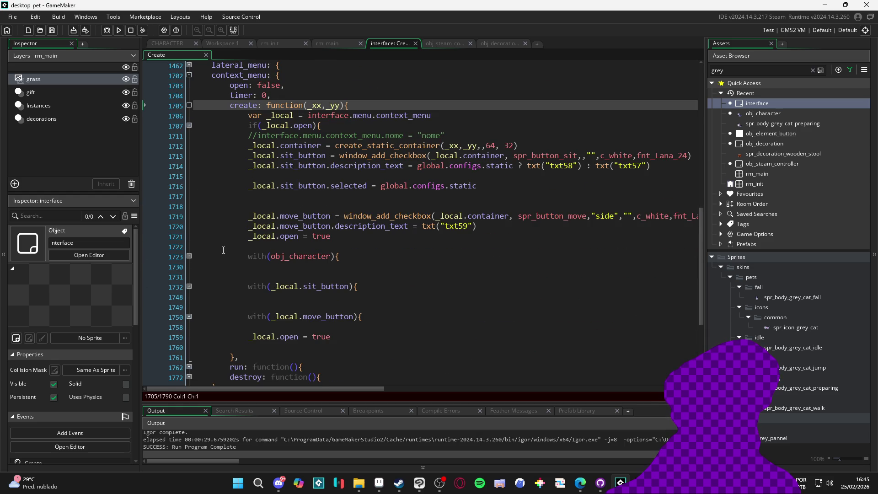
{"action": "left_click", "coordinate": [189, 256]}
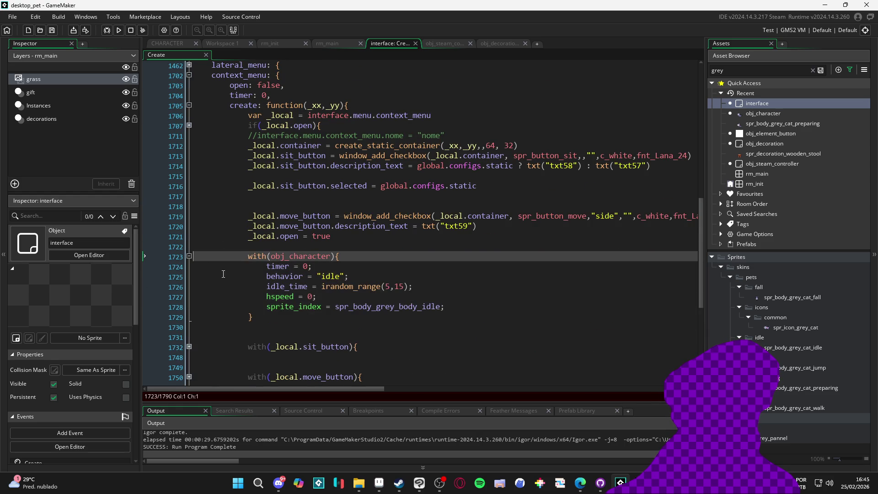
Replace the sprite name on line 1728 with spr_body_grey_cat_idle and run the game with F5
{"action": "left_click", "coordinate": [808, 348]}
{"action": "double_click", "coordinate": [386, 307]}
{"action": "type", "text": "spr_body_grey_cat_idle"}
{"action": "key", "text": "F5"}
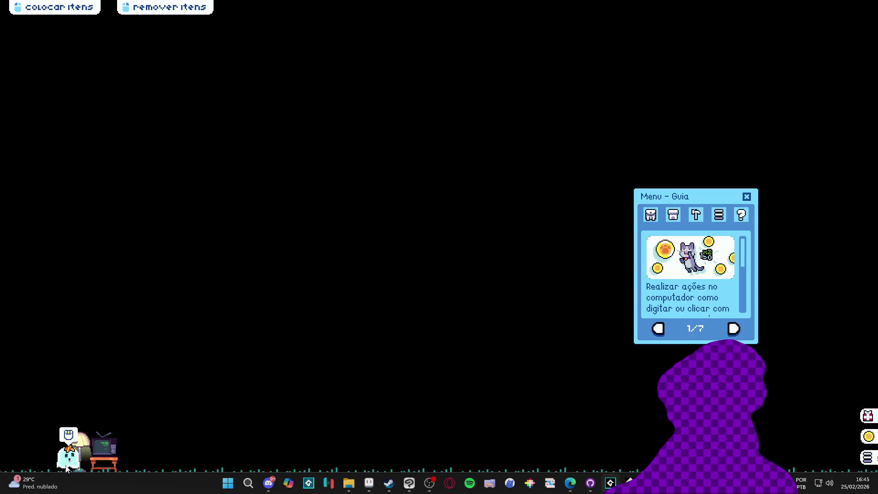
Lift the pet off the ground and set it down further right
{"action": "mouse_move", "coordinate": [70, 451]}
{"action": "left_mouse_down"}
{"action": "mouse_move", "coordinate": [296, 320]}
{"action": "mouse_move", "coordinate": [498, 311]}
{"action": "mouse_move", "coordinate": [362, 275]}
{"action": "mouse_move", "coordinate": [380, 243]}
{"action": "mouse_move", "coordinate": [245, 265]}
{"action": "mouse_move", "coordinate": [79, 268]}
{"action": "left_mouse_up"}
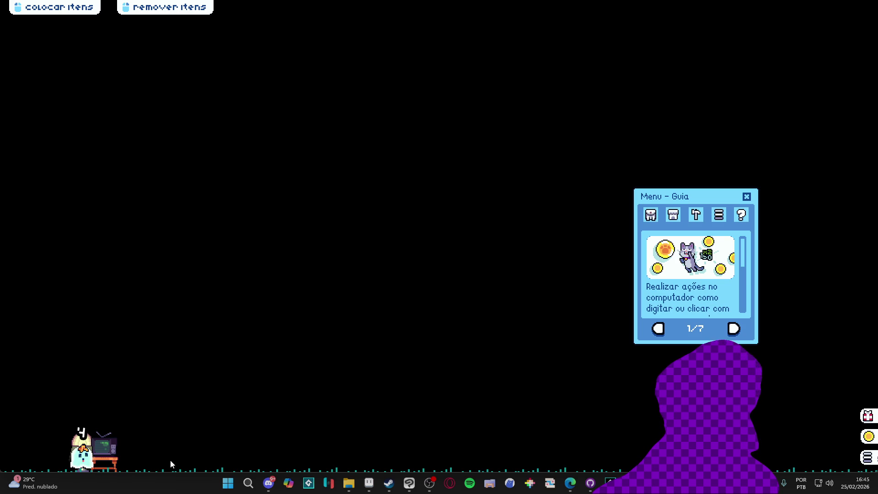
{"action": "mouse_move", "coordinate": [92, 466]}
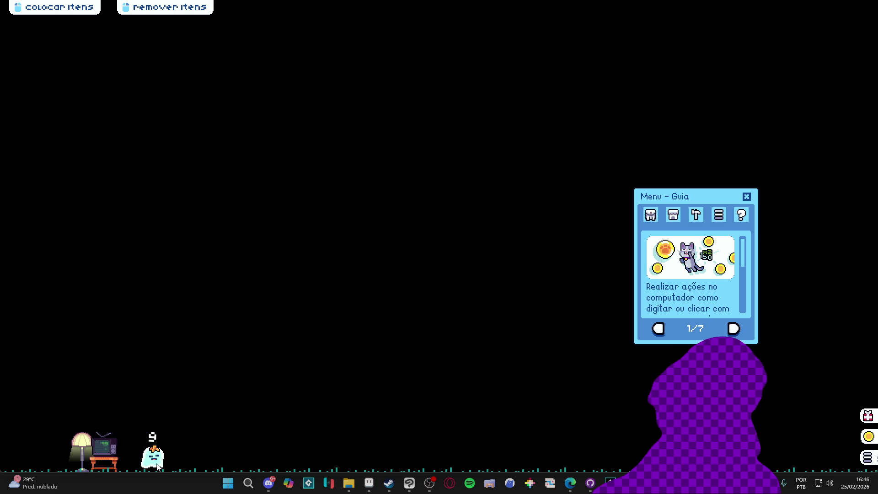
{"action": "left_click", "coordinate": [173, 439]}
{"action": "left_click", "coordinate": [524, 351]}
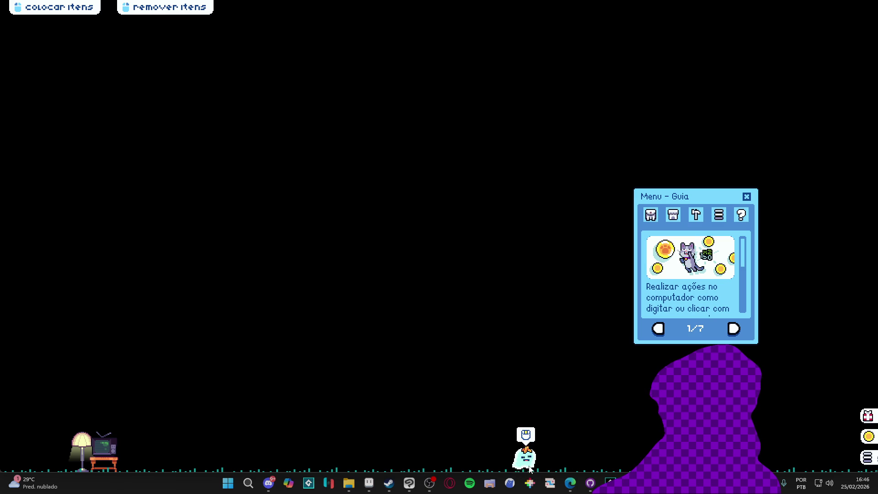
Use the pet's action menu to carry it left and then right, then close the game window
{"action": "left_click", "coordinate": [535, 451]}
{"action": "mouse_move", "coordinate": [536, 439]}
{"action": "left_mouse_down"}
{"action": "mouse_move", "coordinate": [423, 343]}
{"action": "mouse_move", "coordinate": [359, 330]}
{"action": "left_mouse_up"}
{"action": "left_click", "coordinate": [363, 462]}
{"action": "mouse_move", "coordinate": [366, 432]}
{"action": "left_mouse_down"}
{"action": "mouse_move", "coordinate": [472, 336]}
{"action": "mouse_move", "coordinate": [508, 327]}
{"action": "left_mouse_up"}
{"action": "left_click", "coordinate": [514, 455]}
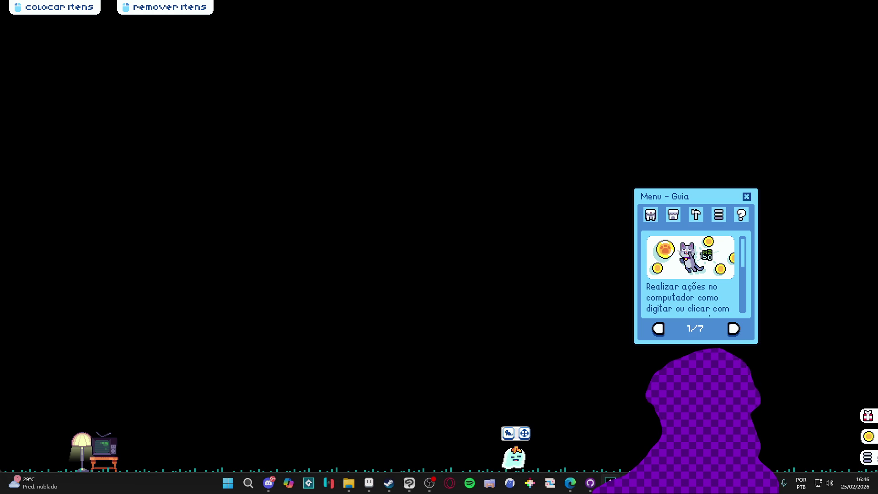
{"action": "right_click", "coordinate": [610, 483]}
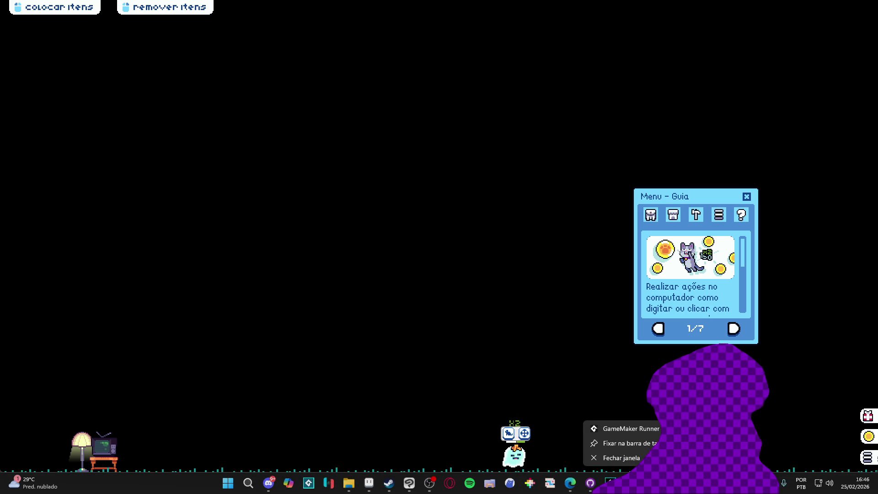
{"action": "left_click", "coordinate": [635, 461]}
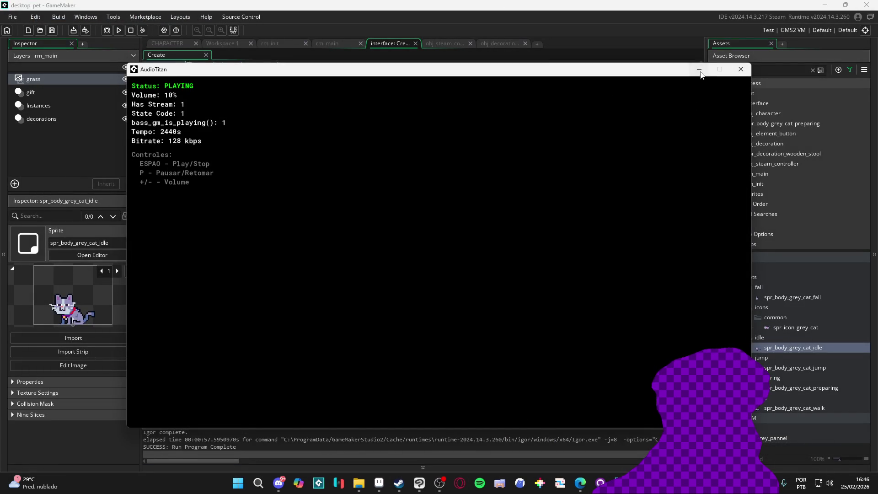
Add a new 'move =' line right after hspeed = 0; in the with(obj_character) block
{"action": "left_click", "coordinate": [699, 71]}
{"action": "left_click", "coordinate": [384, 301]}
{"action": "key", "text": "Return"}
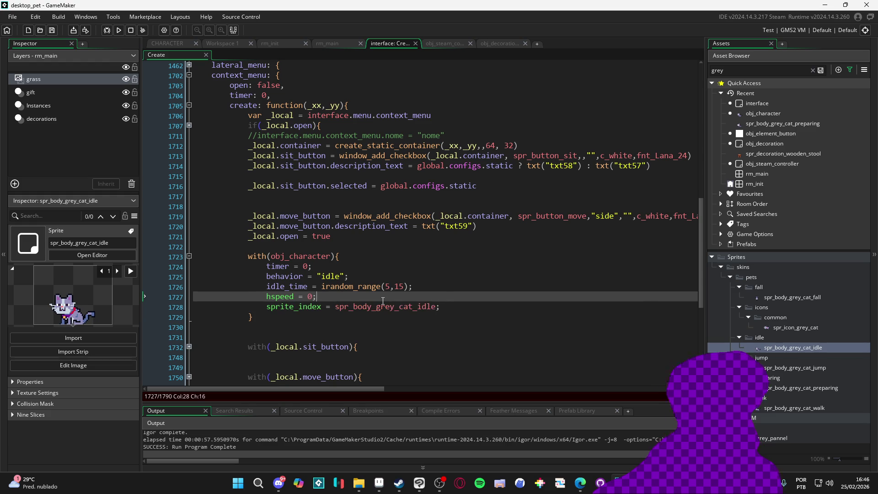
{"action": "type", "text": "move = \"idle"}
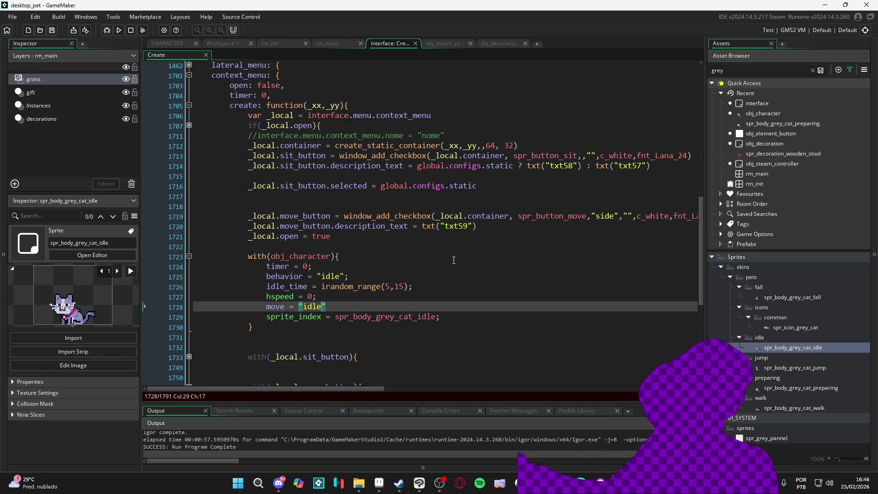
Highlight every occurrence of context_menu and collapse and re-expand the context_menu block
{"action": "left_click", "coordinate": [401, 242]}
{"action": "key", "text": "ctrl+f"}
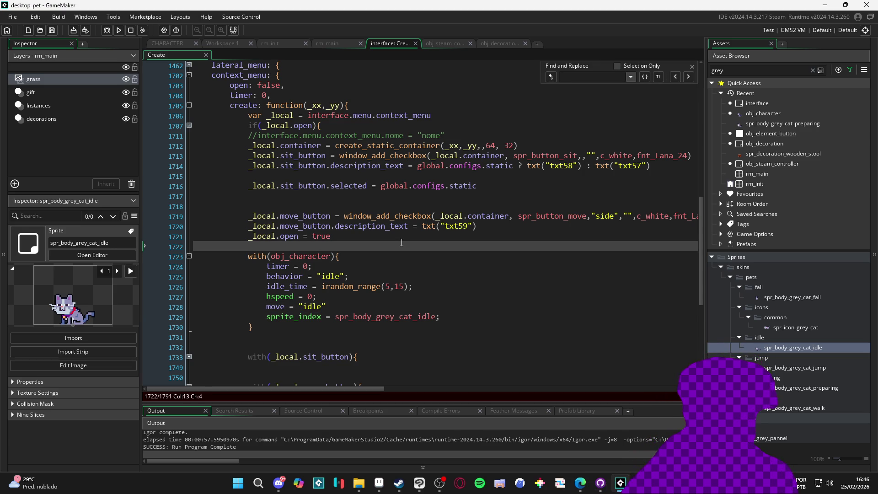
{"action": "left_click", "coordinate": [691, 67]}
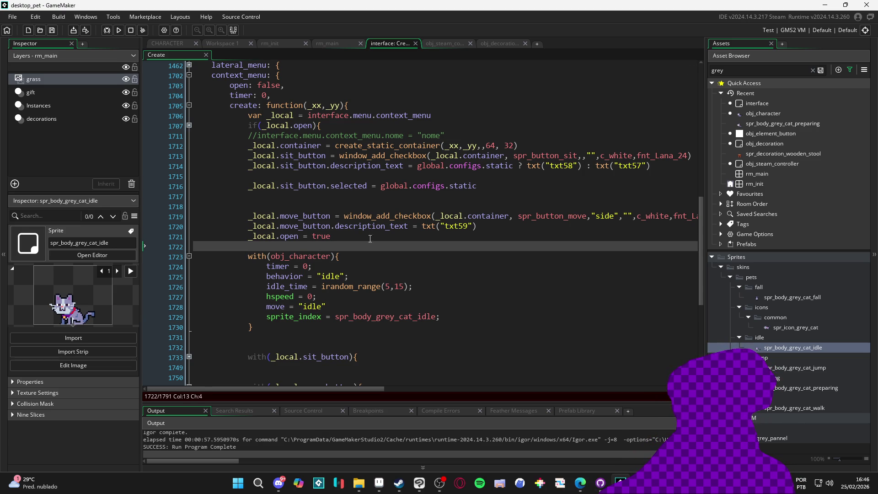
{"action": "double_click", "coordinate": [269, 85]}
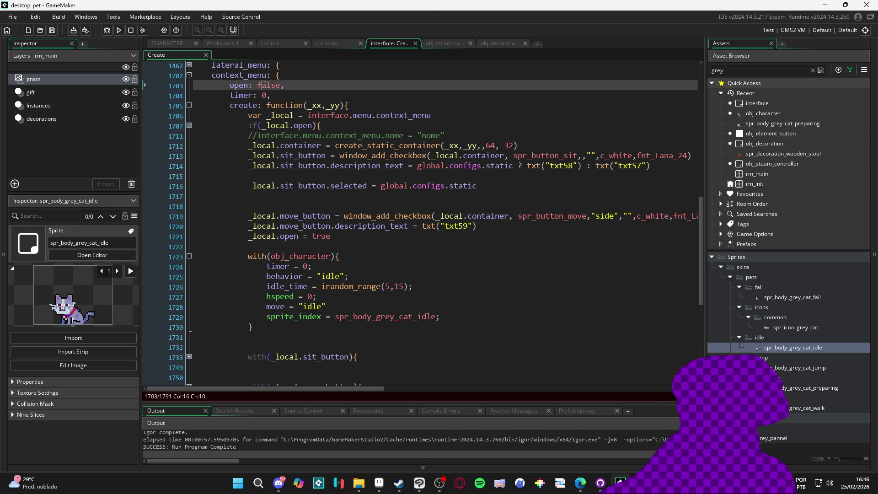
{"action": "double_click", "coordinate": [251, 76]}
{"action": "scroll", "coordinate": [422, 214], "scroll_direction": "up", "scroll_amount": 8}
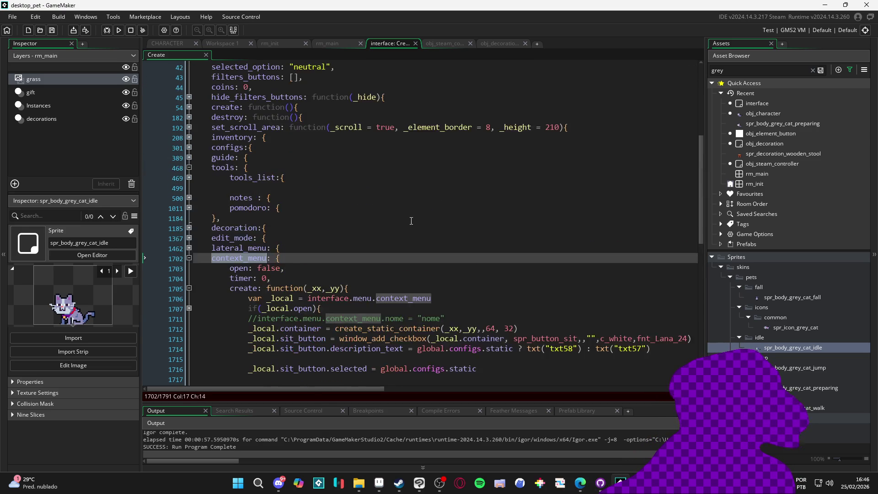
{"action": "left_click", "coordinate": [189, 332]}
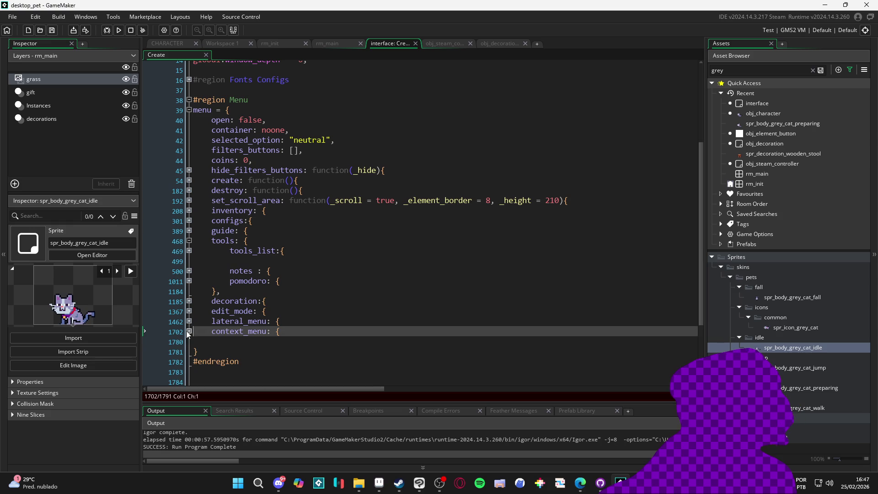
{"action": "left_click", "coordinate": [189, 332]}
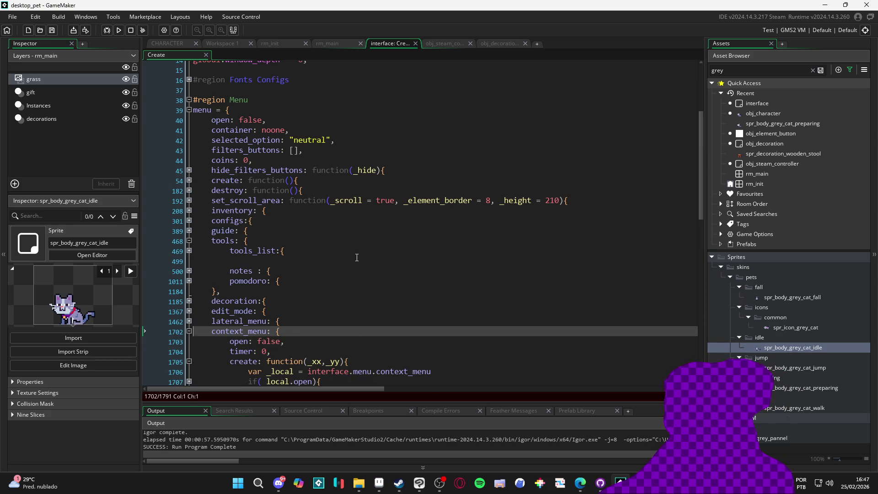
{"action": "left_click", "coordinate": [386, 151]}
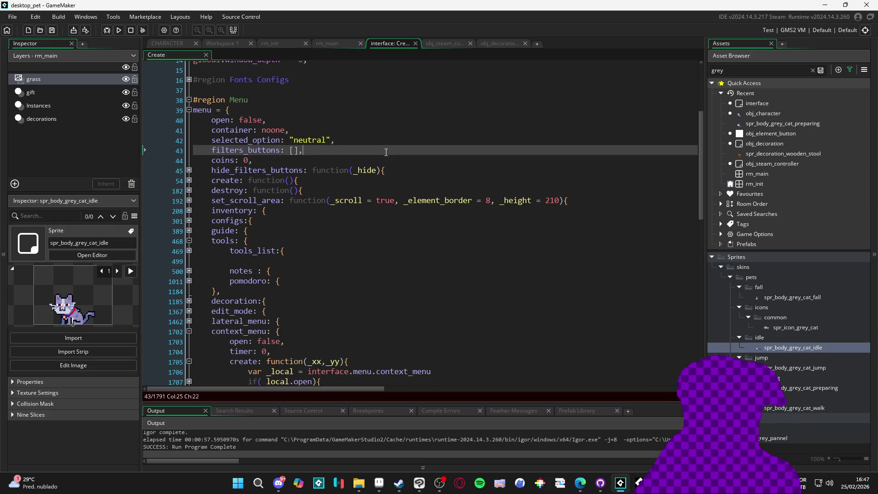
Search the interface Create code for 'placing' with Ctrl+F
{"action": "key", "text": "ctrl+f"}
{"action": "type", "text": "placin"}
{"action": "type", "text": "g"}
{"action": "scroll", "coordinate": [386, 153], "scroll_direction": "up", "scroll_amount": 9}
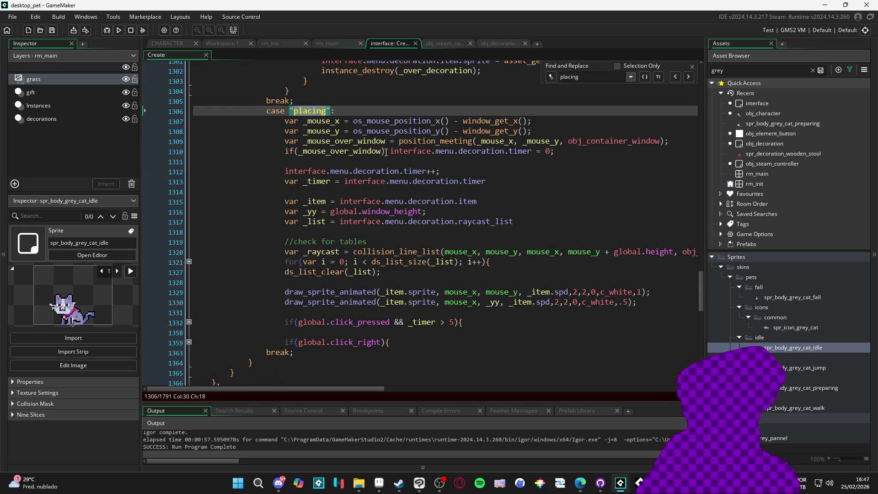
{"action": "left_click", "coordinate": [691, 66]}
{"action": "scroll", "coordinate": [406, 145], "scroll_direction": "down", "scroll_amount": 2}
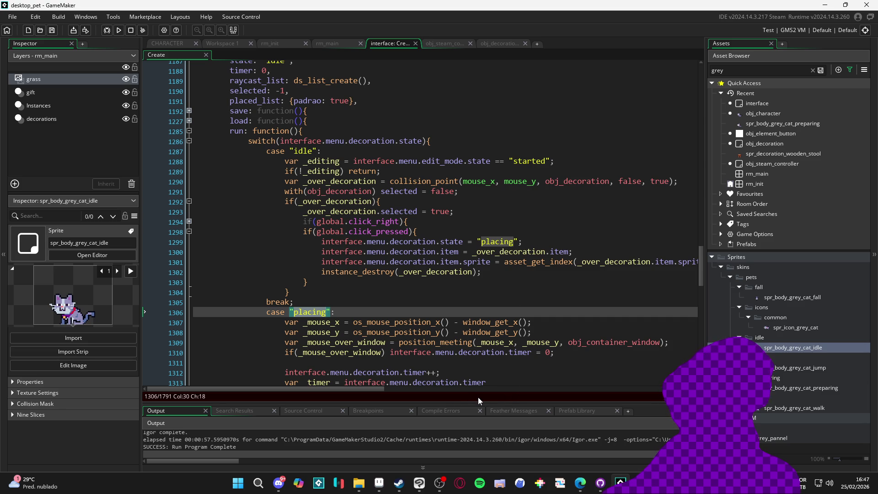
Insert a blank line after if(global.click_pressed){ in the decoration idle case
{"action": "mouse_move", "coordinate": [397, 264]}
{"action": "mouse_move", "coordinate": [399, 222]}
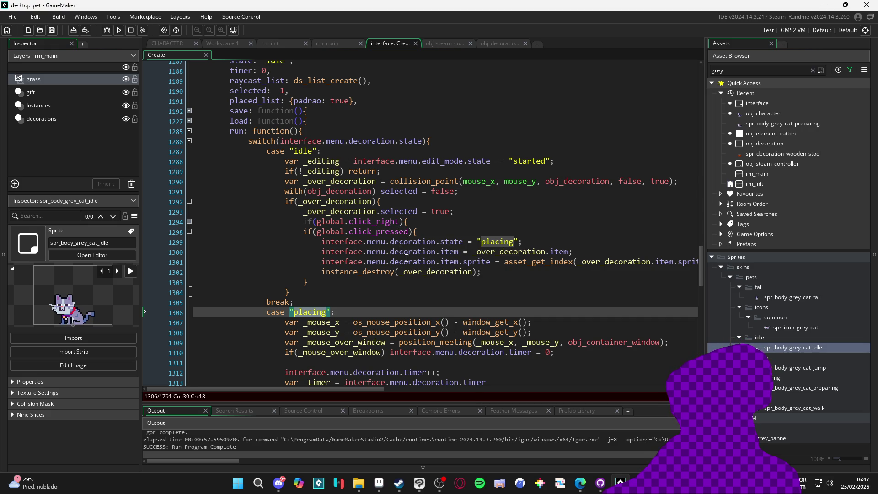
{"action": "mouse_move", "coordinate": [424, 272]}
{"action": "scroll", "coordinate": [424, 272], "scroll_direction": "down", "scroll_amount": 5}
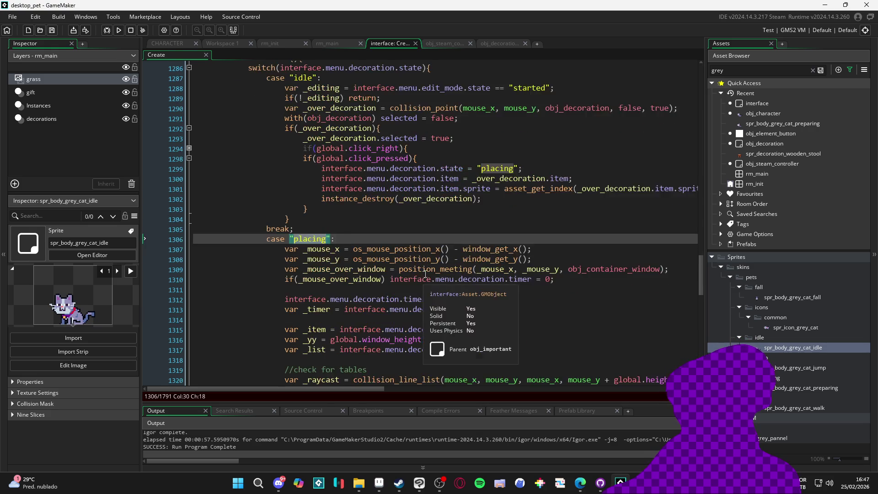
{"action": "scroll", "coordinate": [425, 273], "scroll_direction": "up", "scroll_amount": 6}
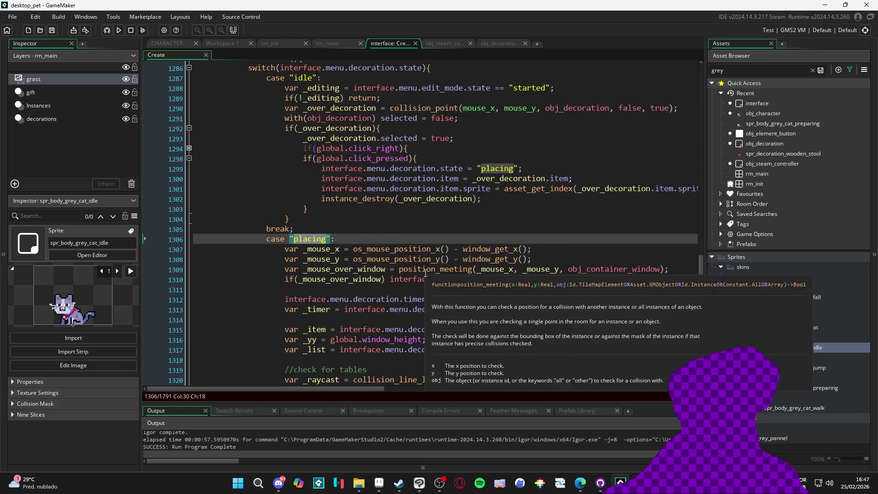
{"action": "mouse_move", "coordinate": [514, 340]}
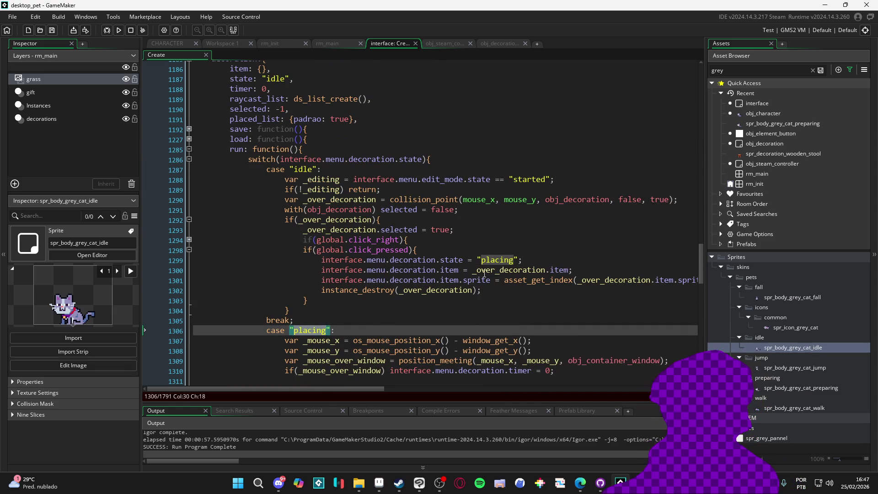
{"action": "left_click", "coordinate": [492, 251]}
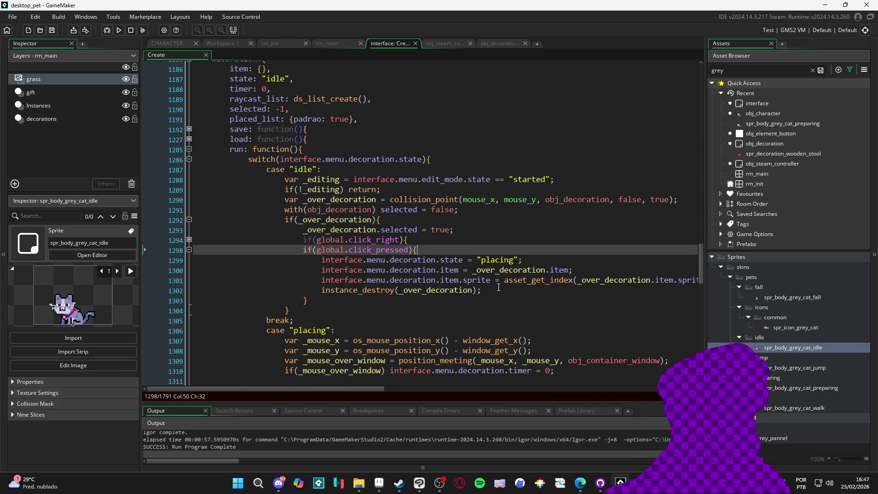
{"action": "mouse_move", "coordinate": [435, 288]}
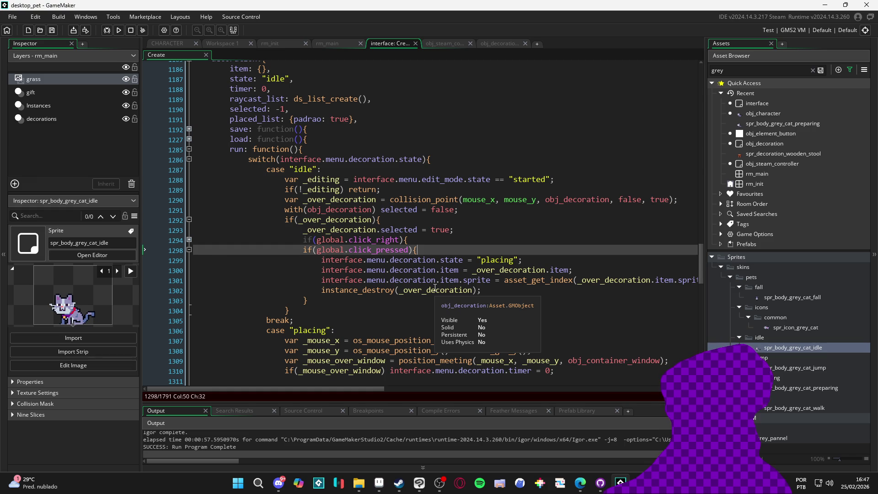
{"action": "mouse_move", "coordinate": [561, 200]}
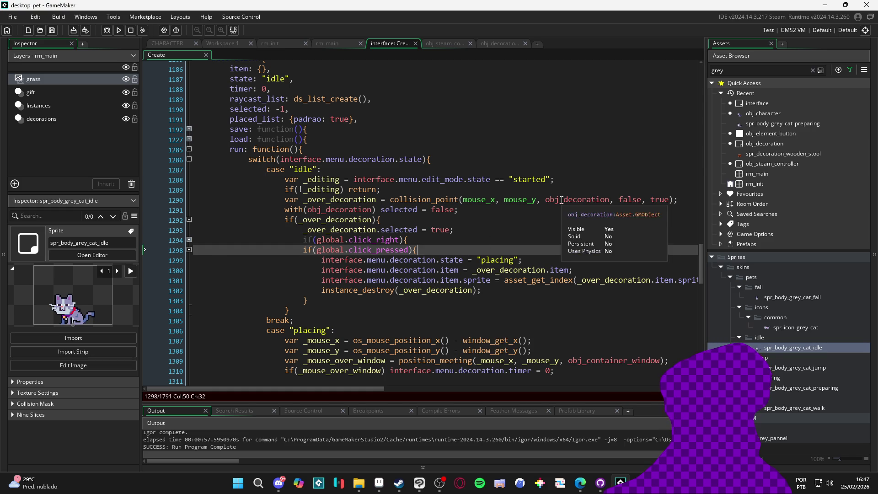
{"action": "mouse_move", "coordinate": [492, 276]}
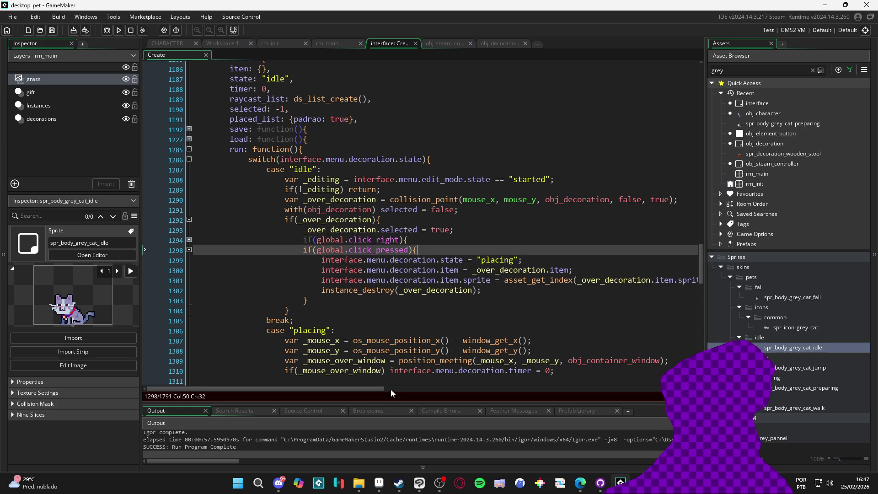
{"action": "mouse_move", "coordinate": [378, 387]}
{"action": "left_mouse_down"}
{"action": "mouse_move", "coordinate": [412, 390]}
{"action": "mouse_move", "coordinate": [378, 393]}
{"action": "left_mouse_up"}
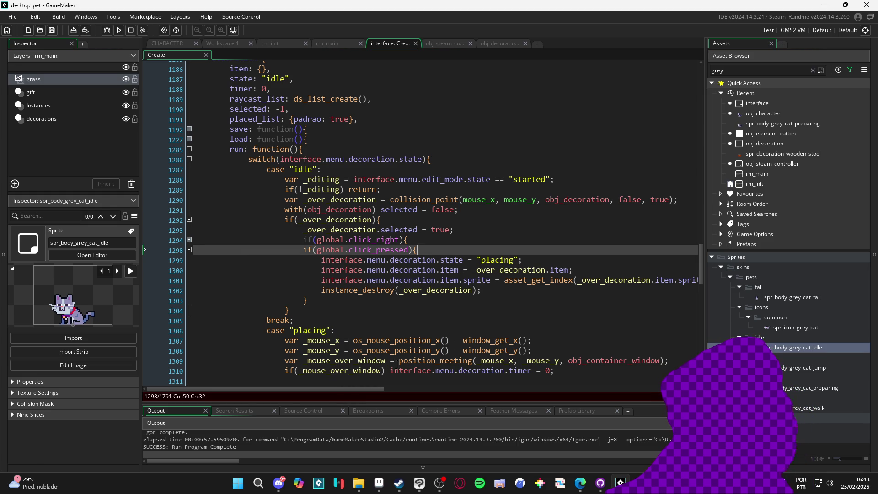
{"action": "key", "text": "Return"}
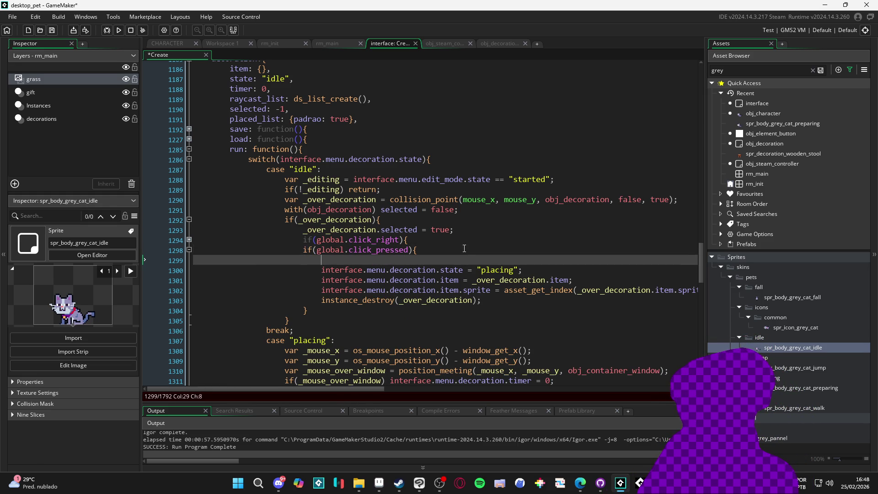
Write if(interface.menu.context_menu.open) return; on line 1299, save, and run the game
{"action": "key", "text": "ctrl+space"}
{"action": "key", "text": "Escape"}
{"action": "type", "text": "if(interface.menu.context_menu"}
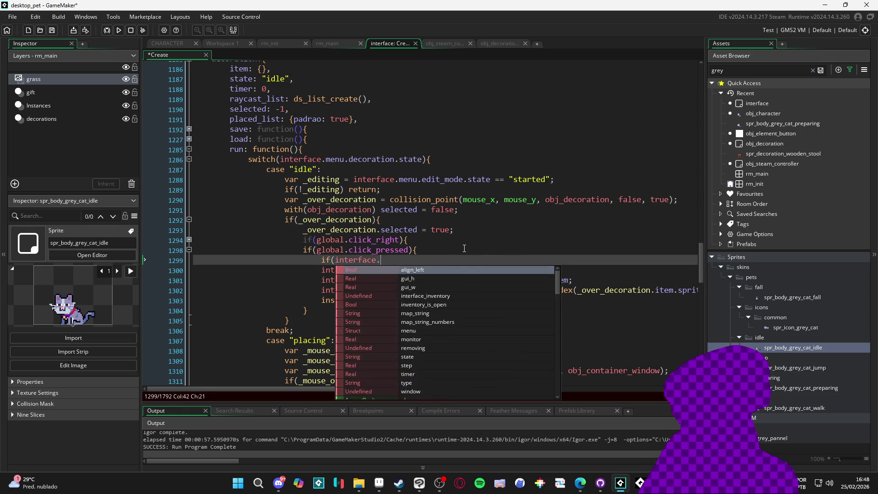
{"action": "type", "text": ".open "}
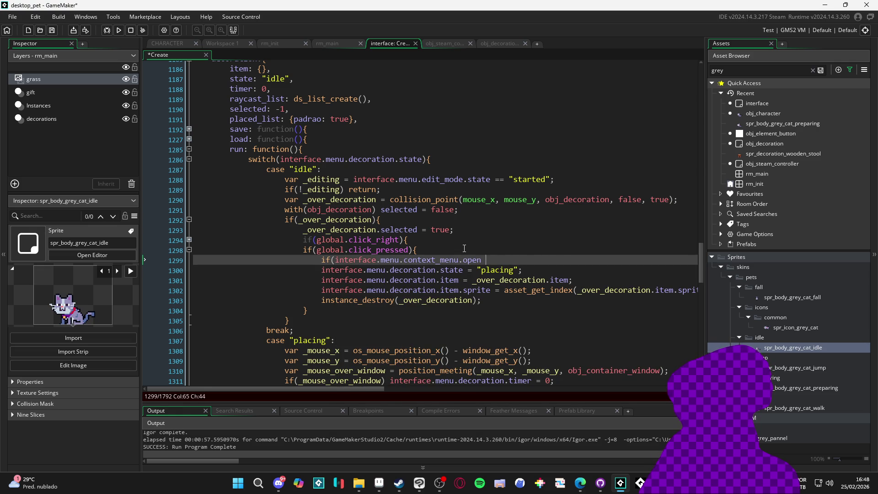
{"action": "type", "text": ") ret"}
{"action": "type", "text": "urn;"}
{"action": "key", "text": "ctrl+s"}
{"action": "key", "text": "F5"}
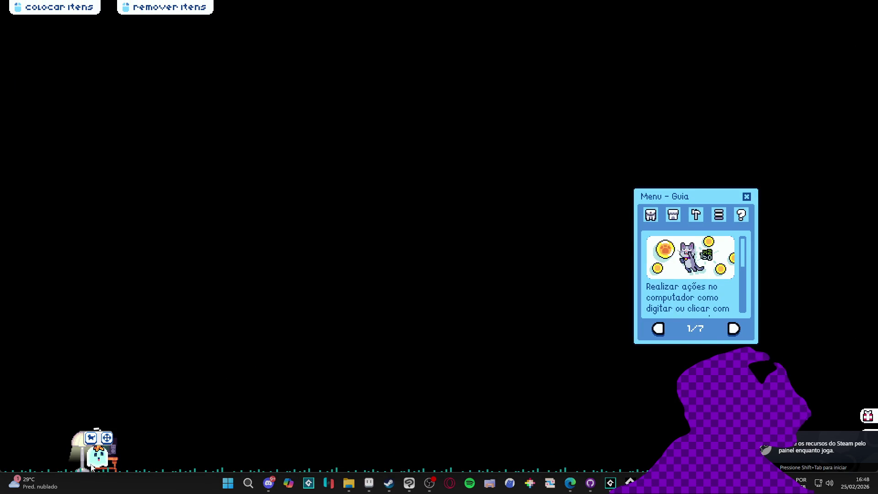
In the running game, move the pet farther left and bring the floor lamp next to it
{"action": "left_click", "coordinate": [107, 438]}
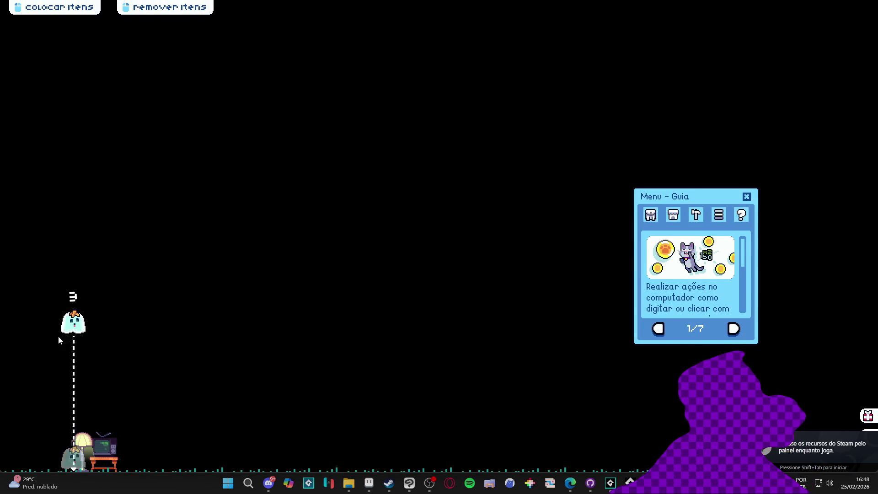
{"action": "mouse_move", "coordinate": [563, 316]}
{"action": "left_mouse_down"}
{"action": "mouse_move", "coordinate": [615, 331]}
{"action": "mouse_move", "coordinate": [441, 293]}
{"action": "left_mouse_up"}
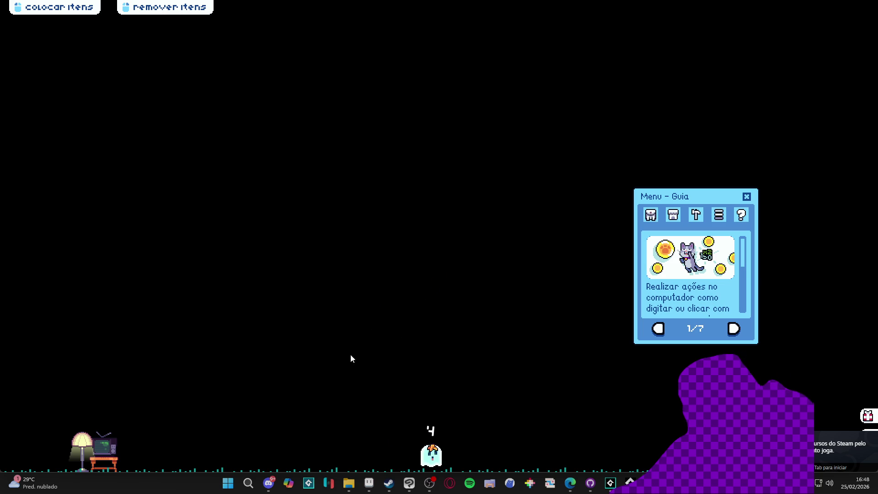
{"action": "mouse_move", "coordinate": [80, 456]}
{"action": "left_mouse_down"}
{"action": "mouse_move", "coordinate": [332, 344]}
{"action": "mouse_move", "coordinate": [439, 339]}
{"action": "left_mouse_up"}
Move the pet and lamp back left, set the TV down again, and close the game window
{"action": "left_click", "coordinate": [432, 439]}
{"action": "mouse_move", "coordinate": [435, 459]}
{"action": "left_mouse_down"}
{"action": "mouse_move", "coordinate": [427, 446]}
{"action": "mouse_move", "coordinate": [49, 419]}
{"action": "mouse_move", "coordinate": [85, 417]}
{"action": "left_mouse_up"}
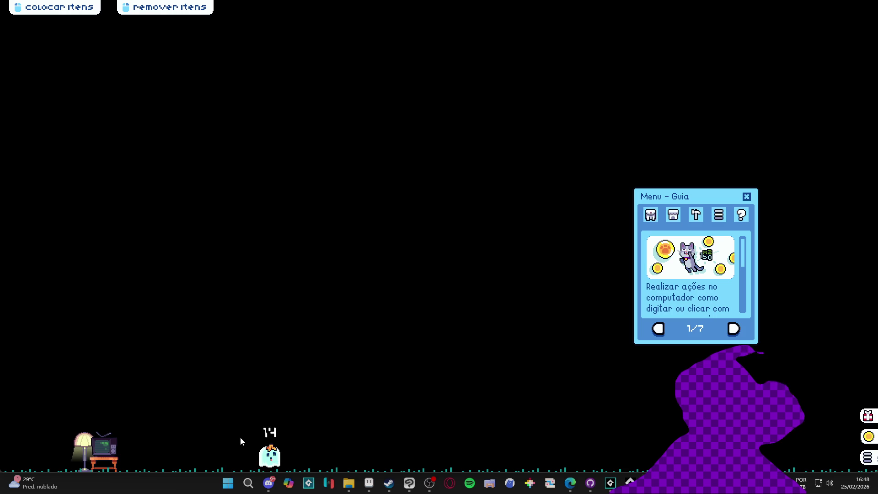
{"action": "mouse_move", "coordinate": [112, 459]}
{"action": "left_mouse_down"}
{"action": "mouse_move", "coordinate": [112, 430]}
{"action": "mouse_move", "coordinate": [111, 443]}
{"action": "left_mouse_up"}
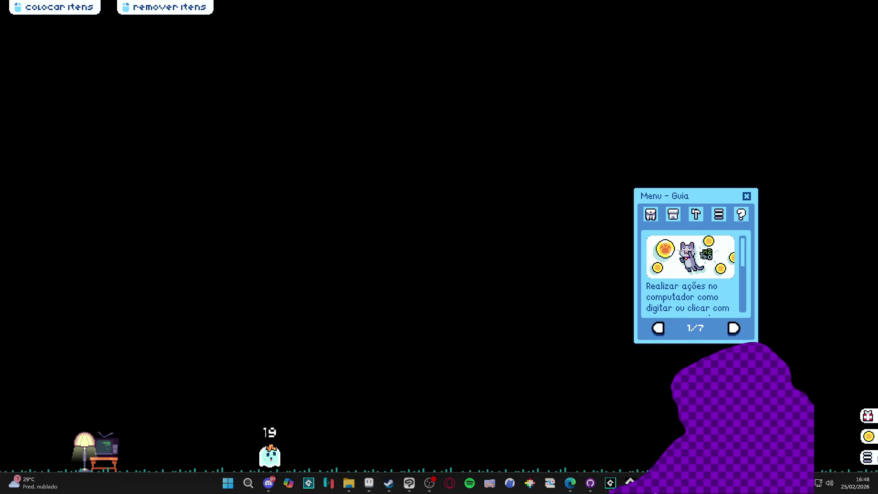
{"action": "right_click", "coordinate": [631, 482]}
{"action": "left_click", "coordinate": [633, 460]}
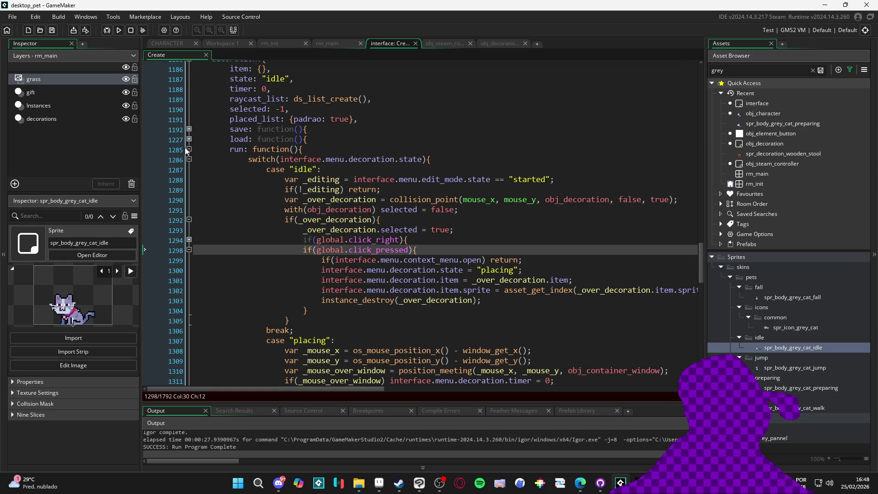
Fold the run function, the context_menu block and the decoration block in the interface Create code
{"action": "left_click", "coordinate": [188, 149]}
{"action": "left_click", "coordinate": [188, 200]}
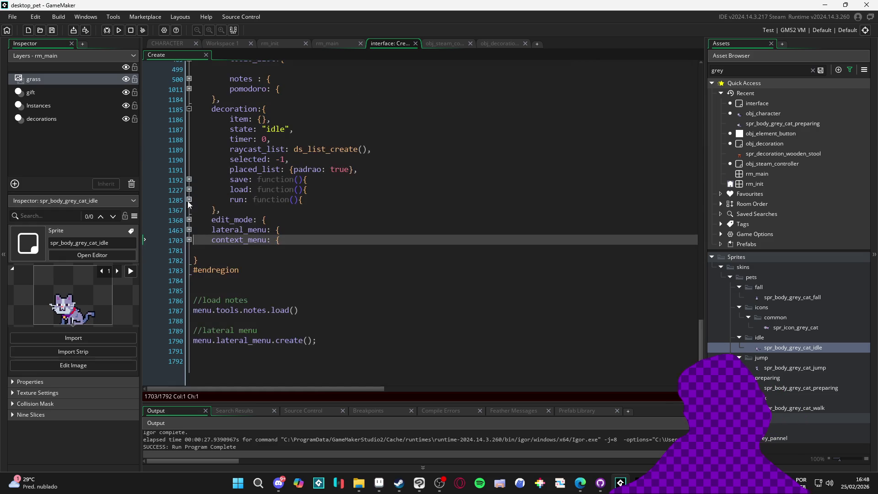
{"action": "scroll", "coordinate": [193, 240], "scroll_direction": "up", "scroll_amount": 6}
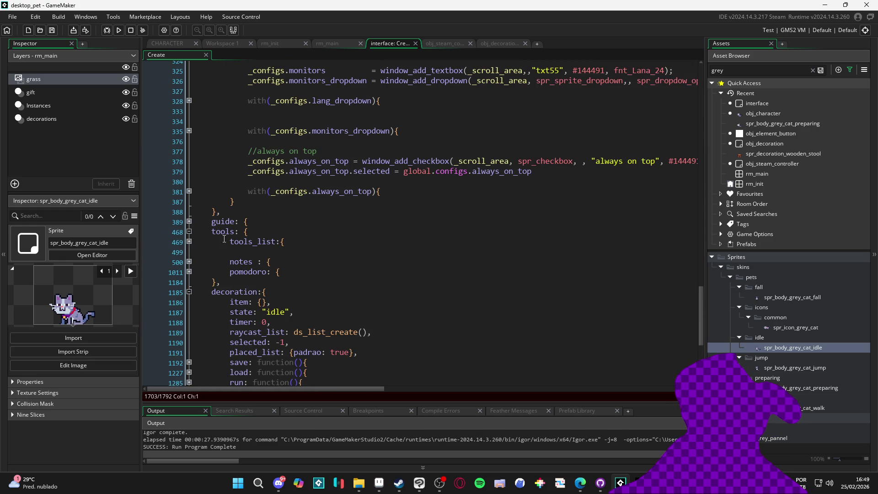
{"action": "left_click", "coordinate": [188, 295]}
{"action": "scroll", "coordinate": [232, 280], "scroll_direction": "up", "scroll_amount": 10}
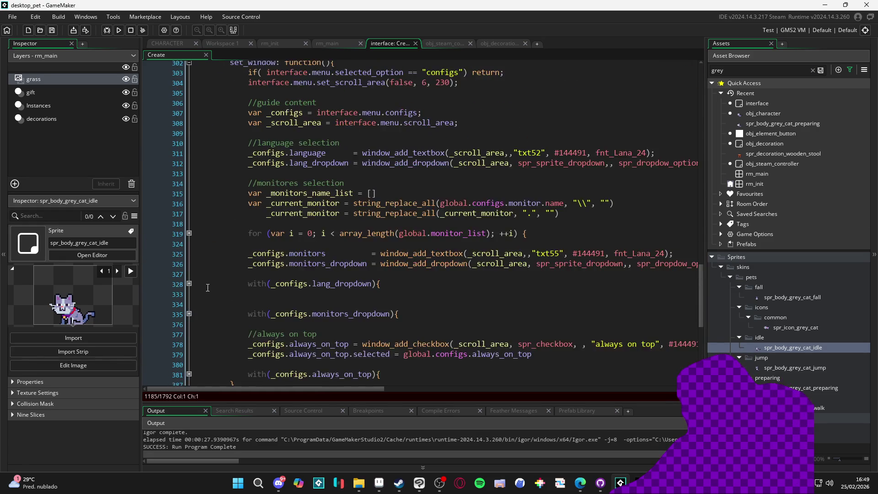
Fold set_window, hide_filters_buttons and the Menu region, then open obj_character
{"action": "left_click", "coordinate": [189, 264]}
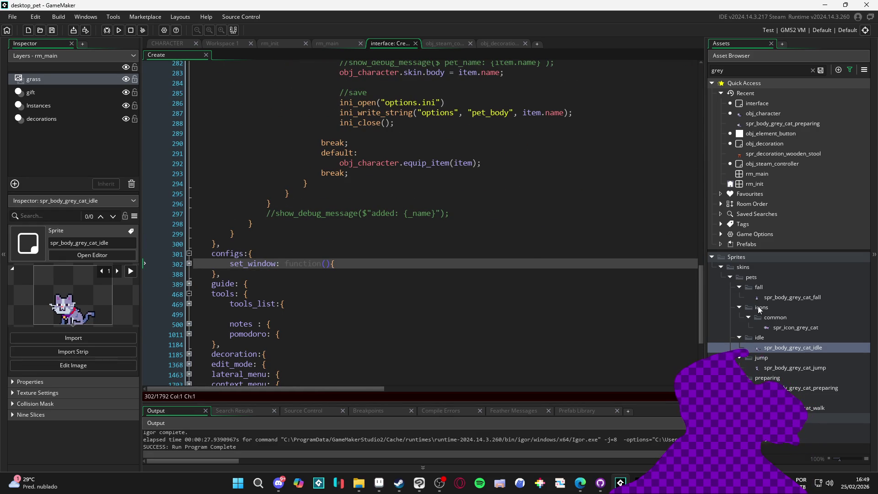
{"action": "left_click_drag", "start_coordinate": [700, 309], "coordinate": [700, 111]}
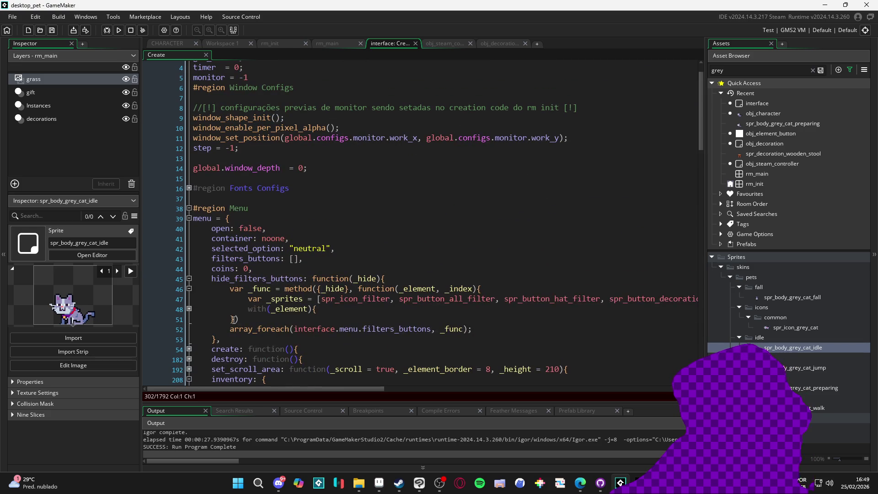
{"action": "left_click", "coordinate": [189, 279]}
{"action": "left_click", "coordinate": [248, 259]}
{"action": "left_click", "coordinate": [188, 209]}
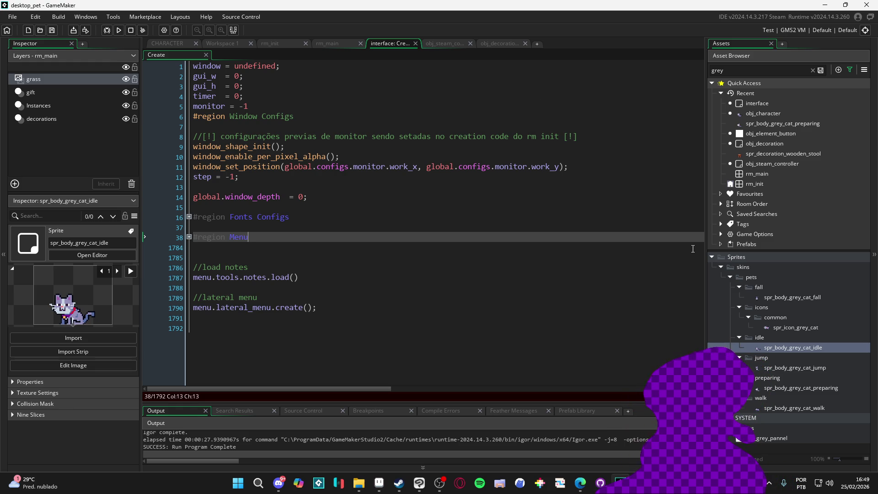
{"action": "double_click", "coordinate": [762, 113]}
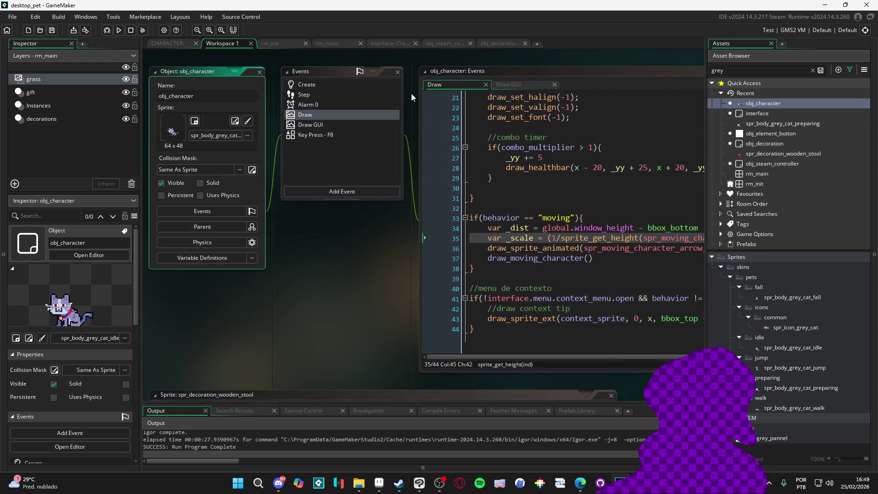
Open obj_character's Create event and look over the _skin_name assignment on line 42
{"action": "double_click", "coordinate": [331, 83]}
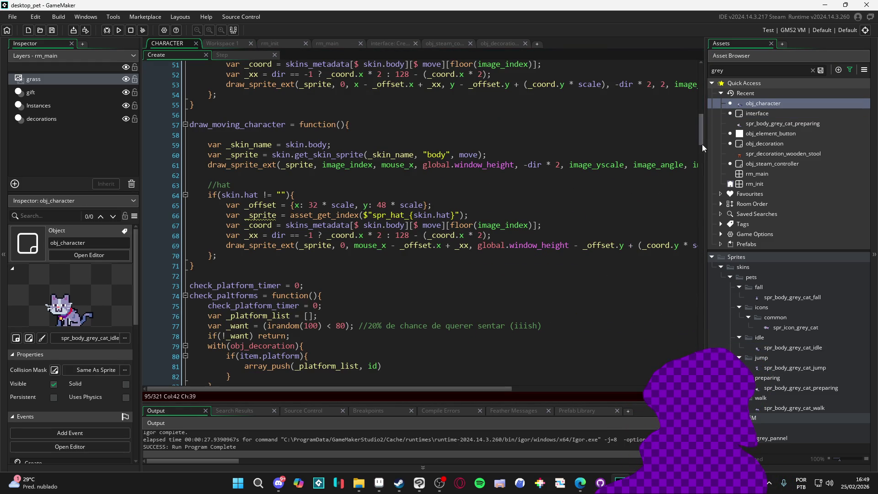
{"action": "mouse_move", "coordinate": [702, 144]}
{"action": "left_mouse_down"}
{"action": "mouse_move", "coordinate": [714, 182]}
{"action": "mouse_move", "coordinate": [699, 157]}
{"action": "left_mouse_up"}
{"action": "scroll", "coordinate": [700, 157], "scroll_direction": "up", "scroll_amount": 10}
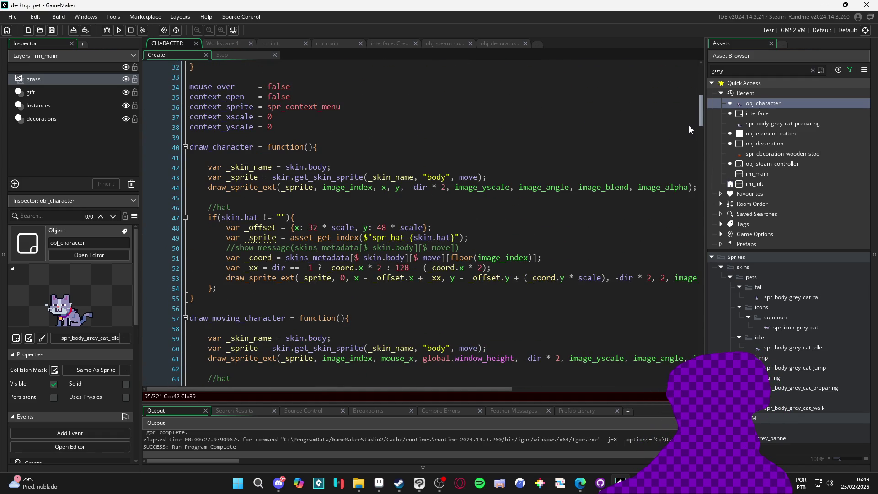
{"action": "scroll", "coordinate": [689, 126], "scroll_direction": "down", "scroll_amount": 5}
{"action": "scroll", "coordinate": [693, 138], "scroll_direction": "up", "scroll_amount": 3}
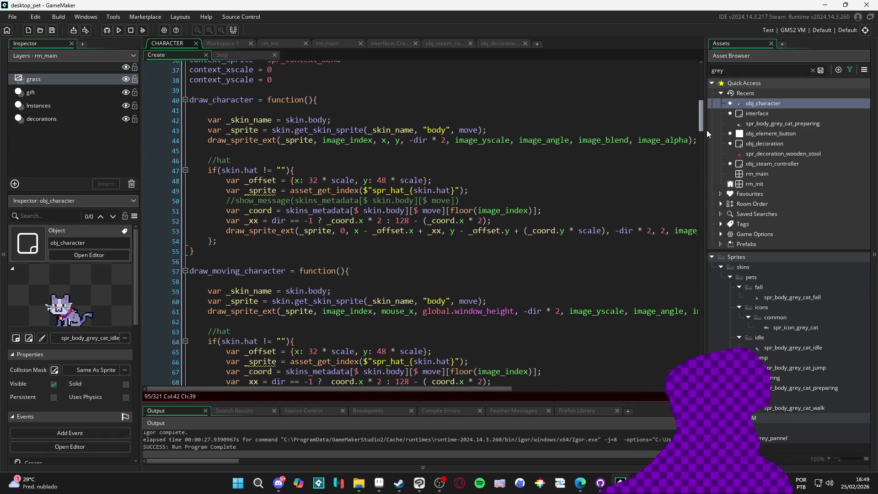
{"action": "left_click_drag", "start_coordinate": [330, 120], "coordinate": [226, 120]}
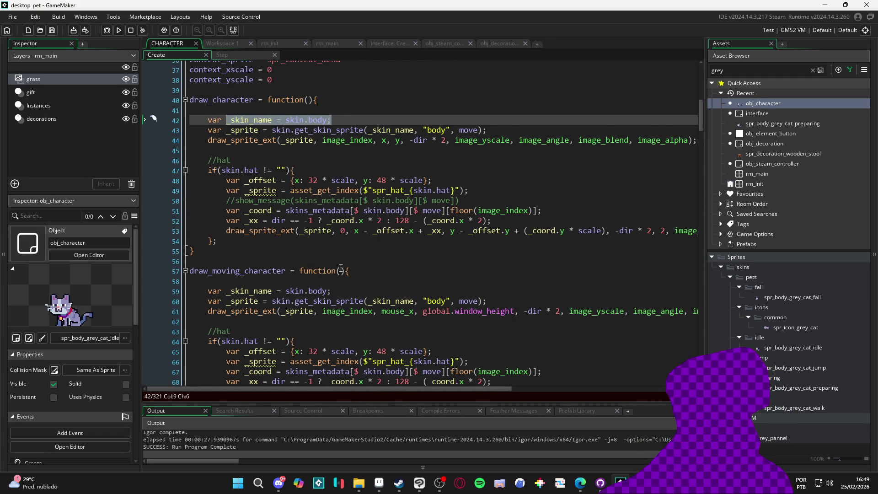
{"action": "scroll", "coordinate": [341, 268], "scroll_direction": "down", "scroll_amount": 1}
Inspect the _sprite lookups and draw calls on lines 43–62
{"action": "left_click", "coordinate": [249, 112]}
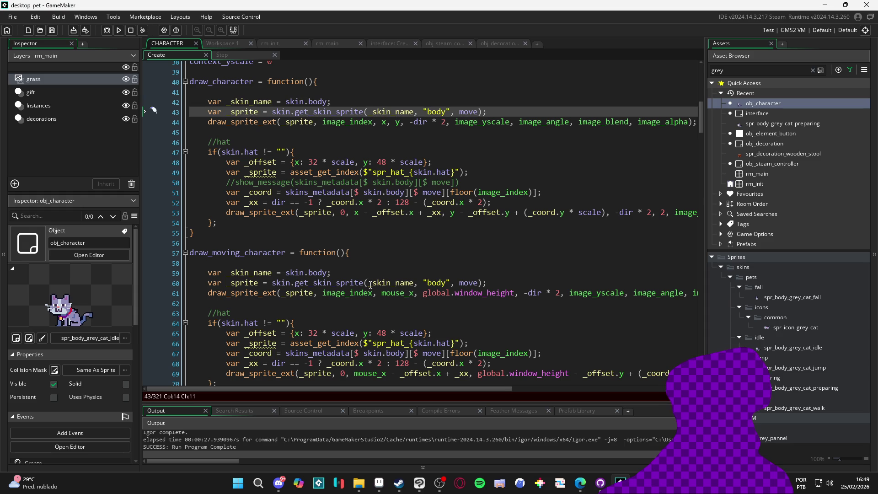
{"action": "left_click", "coordinate": [289, 284]}
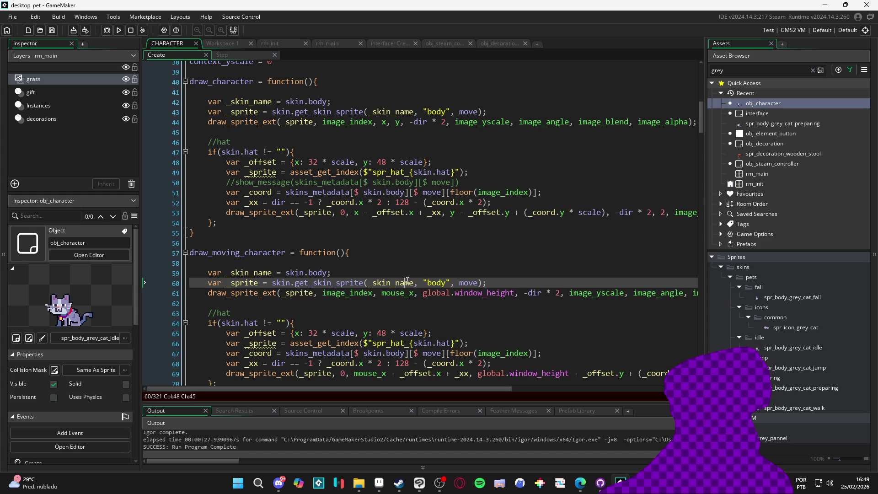
{"action": "left_click", "coordinate": [478, 283]}
{"action": "left_click", "coordinate": [230, 293]}
{"action": "left_click", "coordinate": [305, 293]}
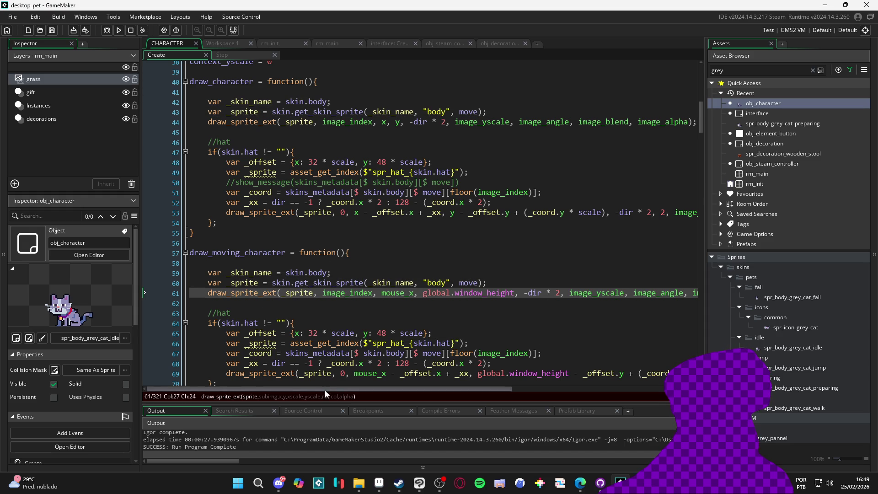
{"action": "left_click_drag", "start_coordinate": [325, 389], "coordinate": [431, 396]}
{"action": "left_click", "coordinate": [594, 293]}
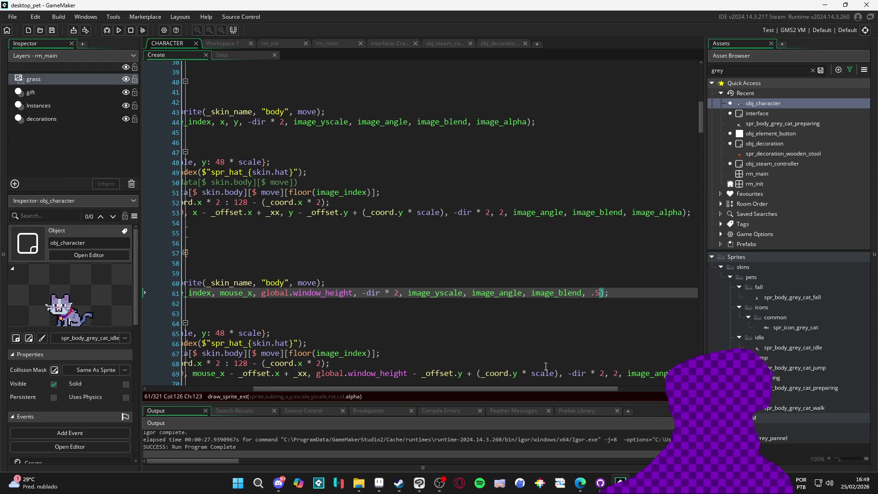
{"action": "left_click_drag", "start_coordinate": [523, 389], "coordinate": [393, 394]}
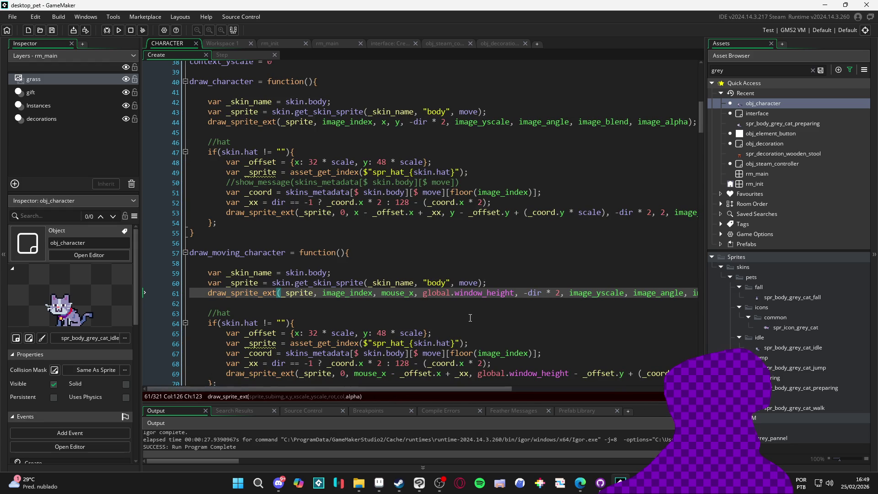
{"action": "scroll", "coordinate": [442, 389], "scroll_direction": "down", "scroll_amount": 1}
{"action": "mouse_move", "coordinate": [433, 392]}
{"action": "left_mouse_down"}
{"action": "mouse_move", "coordinate": [613, 390]}
{"action": "mouse_move", "coordinate": [404, 389]}
{"action": "mouse_move", "coordinate": [546, 390]}
{"action": "left_mouse_up"}
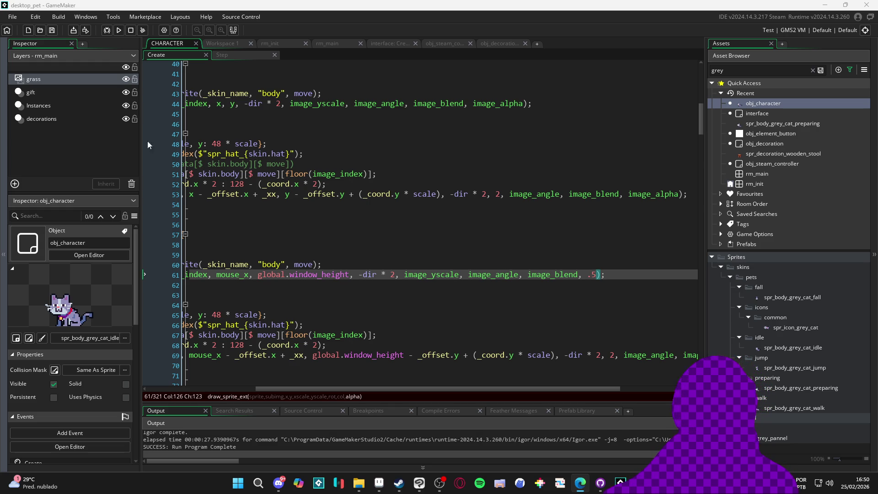
{"action": "left_click", "coordinate": [533, 282]}
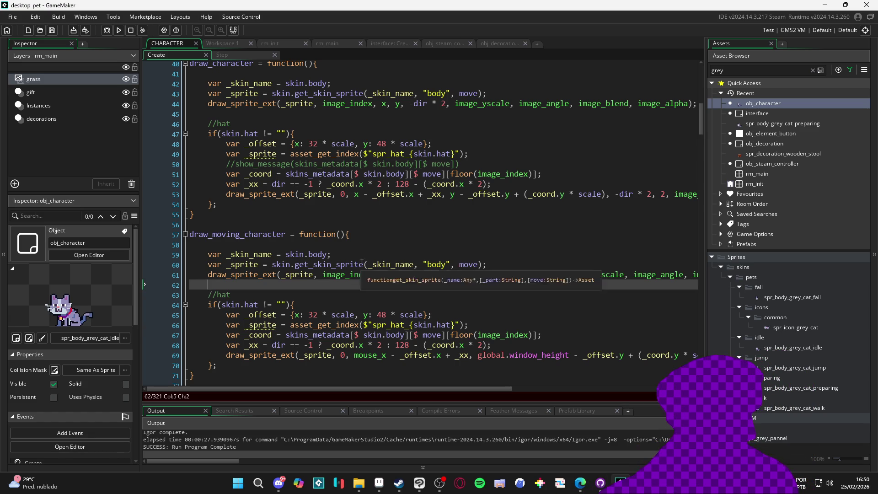
Give draw_character's definition on line 40 an alpha = 1.0 parameter
{"action": "mouse_move", "coordinate": [344, 388]}
{"action": "left_mouse_down"}
{"action": "mouse_move", "coordinate": [539, 393]}
{"action": "mouse_move", "coordinate": [515, 399]}
{"action": "mouse_move", "coordinate": [523, 404]}
{"action": "mouse_move", "coordinate": [305, 376]}
{"action": "mouse_move", "coordinate": [515, 393]}
{"action": "mouse_move", "coordinate": [376, 405]}
{"action": "mouse_move", "coordinate": [325, 405]}
{"action": "mouse_move", "coordinate": [630, 368]}
{"action": "left_mouse_up"}
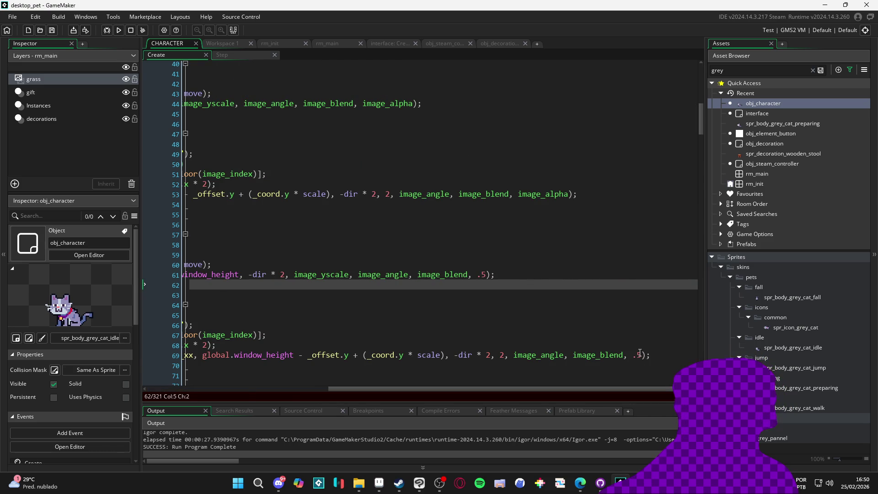
{"action": "left_click", "coordinate": [633, 355]}
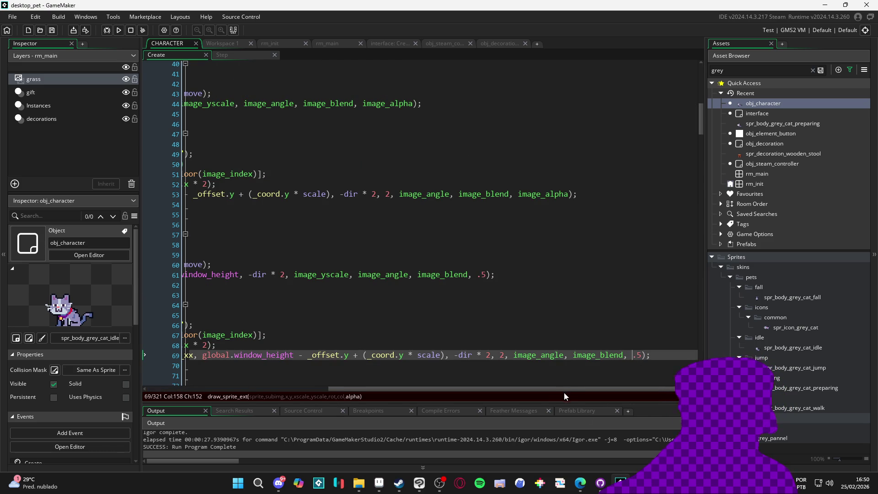
{"action": "left_click_drag", "start_coordinate": [562, 394], "coordinate": [378, 393]}
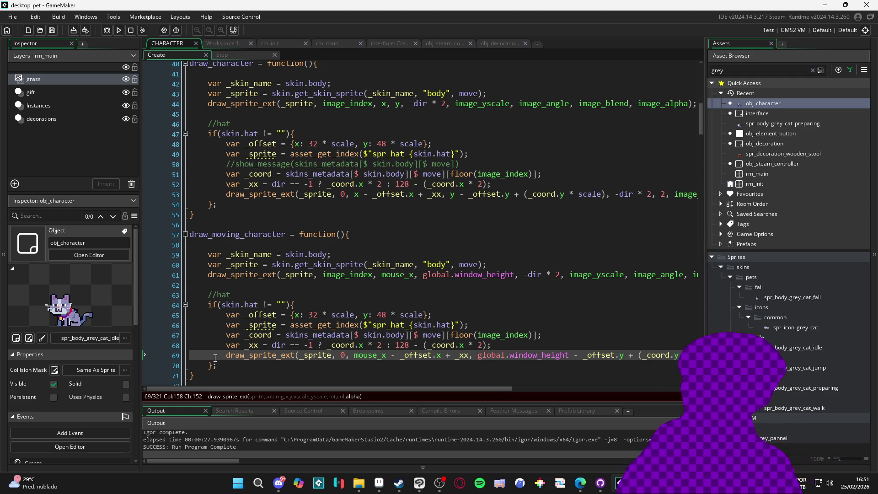
{"action": "scroll", "coordinate": [305, 228], "scroll_direction": "up", "scroll_amount": 2}
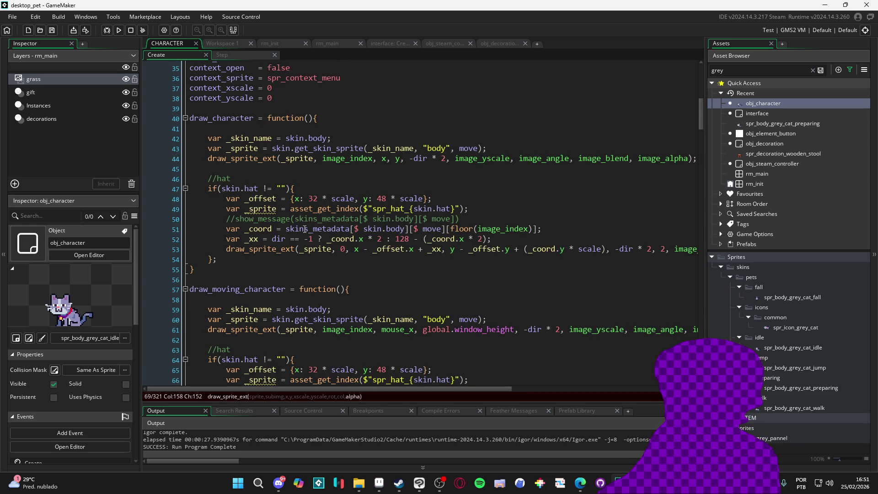
{"action": "left_click", "coordinate": [309, 118]}
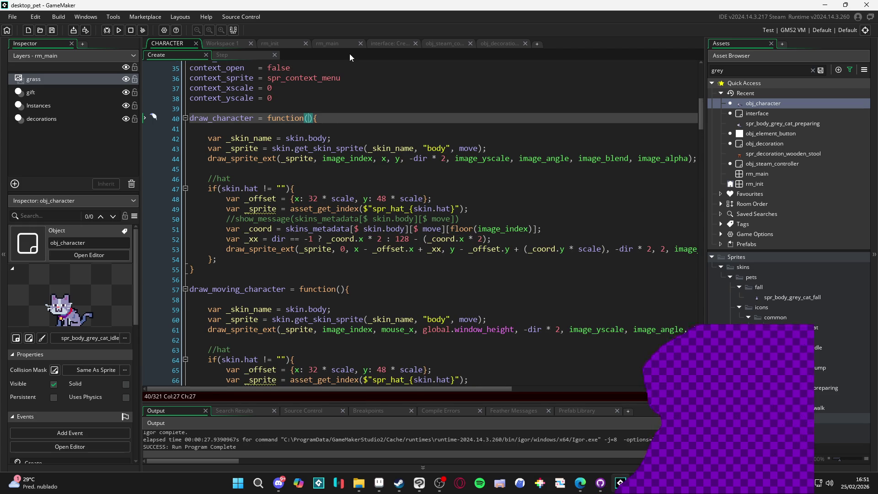
{"action": "type", "text": "alpha = 1"}
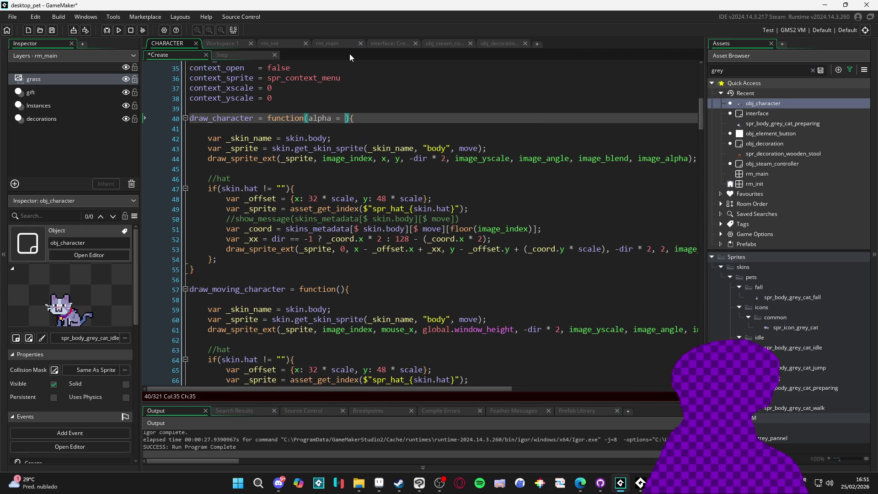
{"action": "type", "text": ".0"}
Save the Create code and comment out the whole draw_moving_character function with Ctrl+K
{"action": "key", "text": "ctrl+s"}
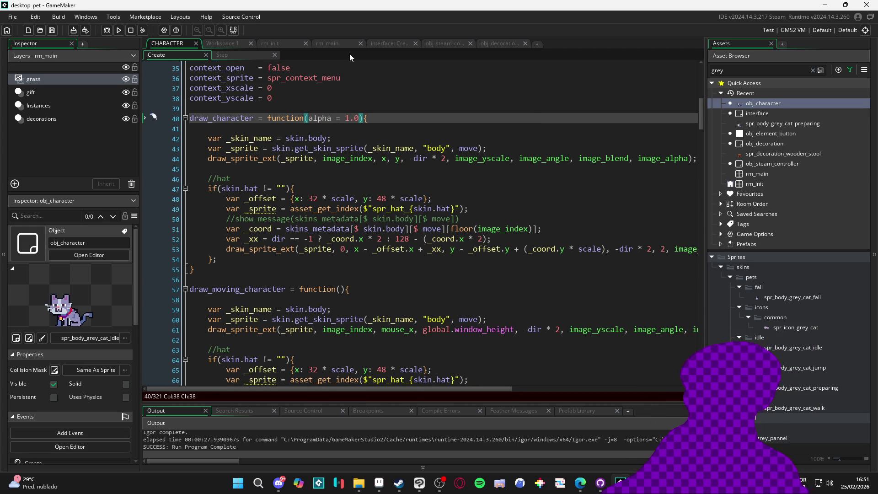
{"action": "double_click", "coordinate": [323, 119]}
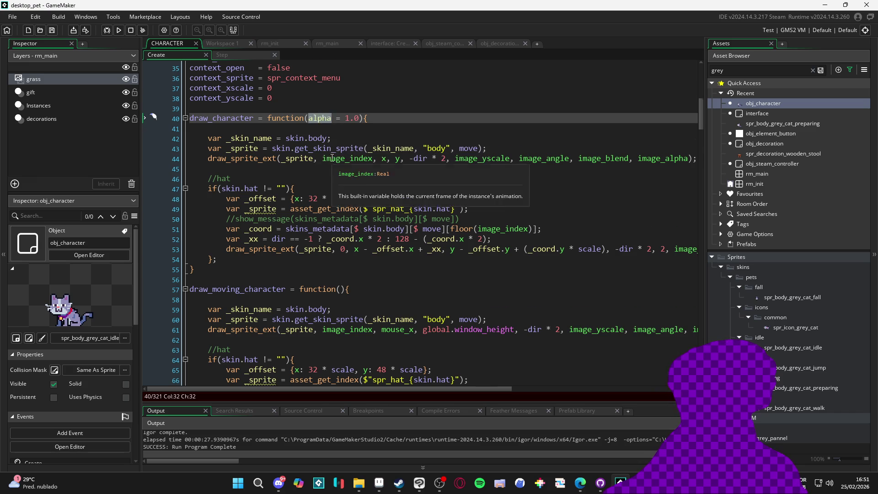
{"action": "scroll", "coordinate": [302, 218], "scroll_direction": "down", "scroll_amount": 3}
{"action": "scroll", "coordinate": [303, 218], "scroll_direction": "down", "scroll_amount": 1}
{"action": "left_click", "coordinate": [154, 162]}
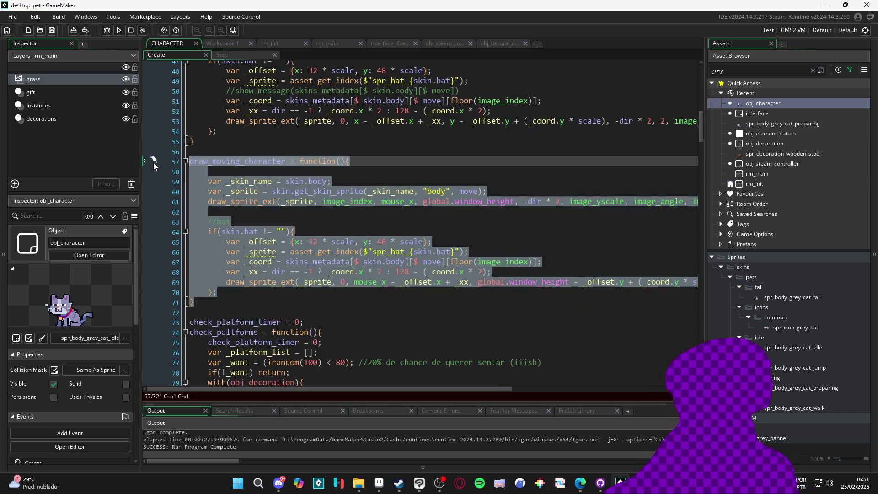
{"action": "key", "text": "ctrl+k"}
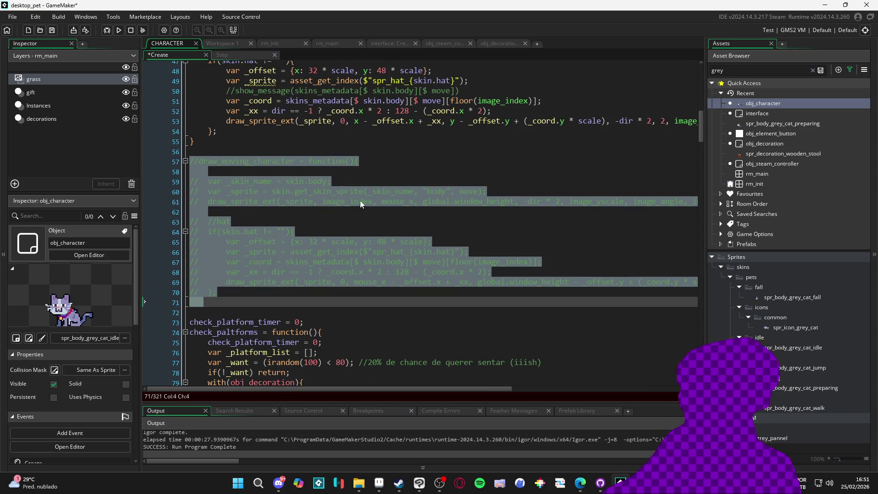
{"action": "scroll", "coordinate": [322, 229], "scroll_direction": "up", "scroll_amount": 3}
{"action": "scroll", "coordinate": [321, 229], "scroll_direction": "up", "scroll_amount": 1}
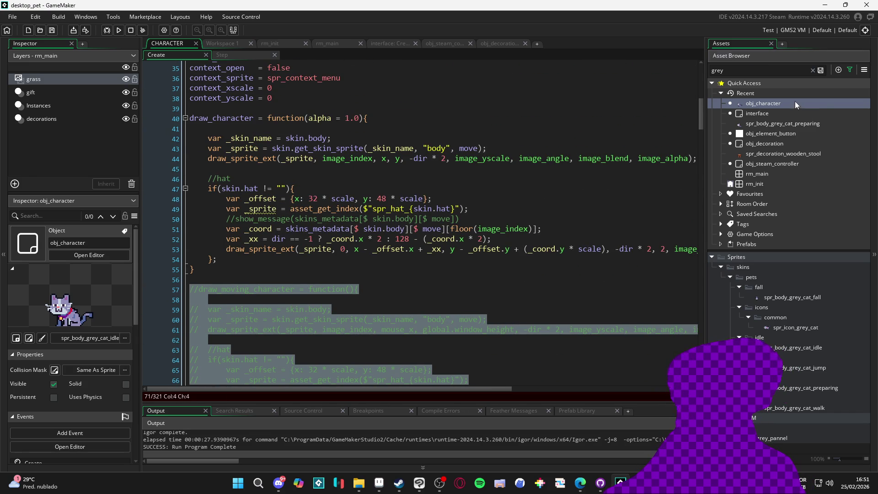
Open obj_character's Draw event code in an enlarged window
{"action": "double_click", "coordinate": [794, 101]}
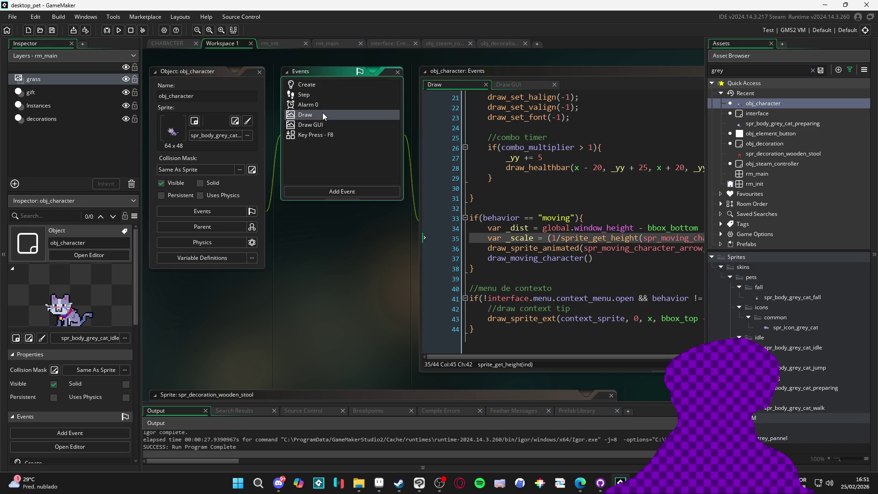
{"action": "left_click", "coordinate": [341, 126]}
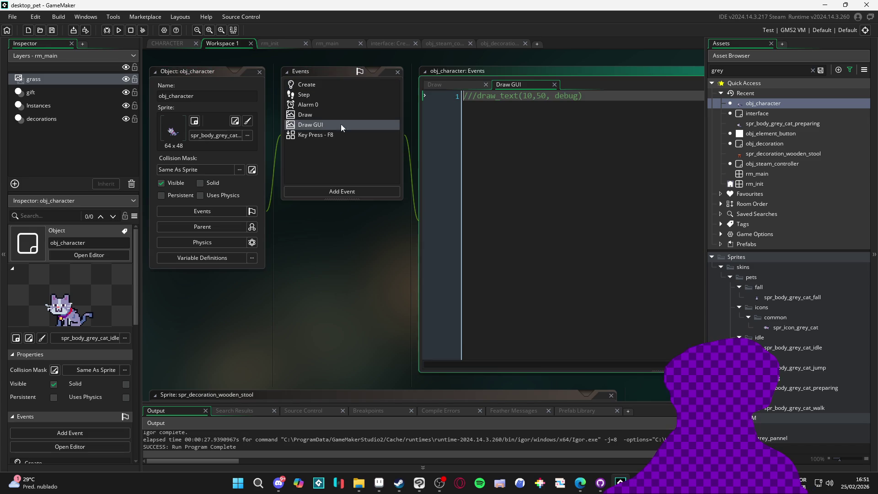
{"action": "left_click", "coordinate": [316, 117]}
{"action": "left_click", "coordinate": [623, 71]}
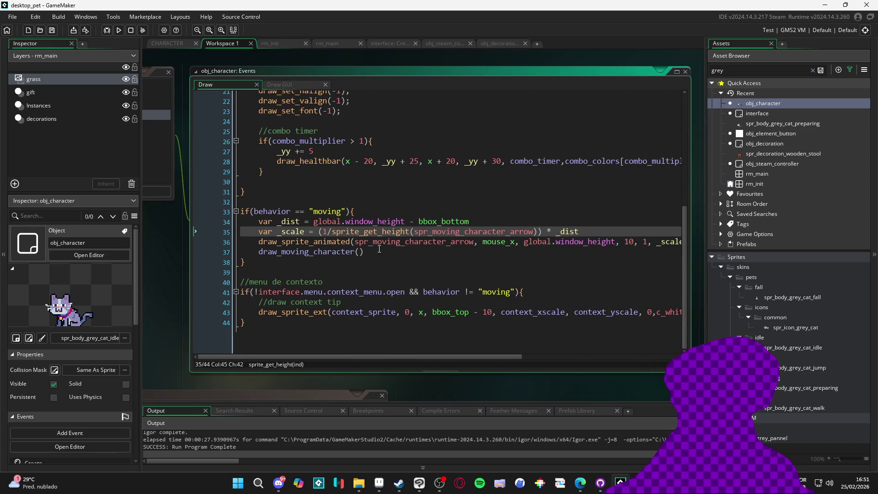
Comment out draw_moving_character() on line 37, add draw_character(.5) below it, and save
{"action": "left_click", "coordinate": [303, 252]}
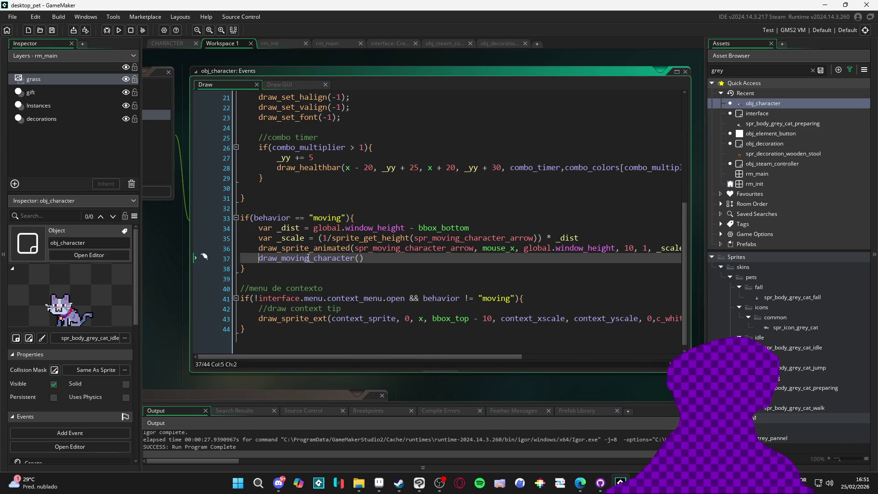
{"action": "type", "text": "//"}
{"action": "left_click", "coordinate": [459, 262]}
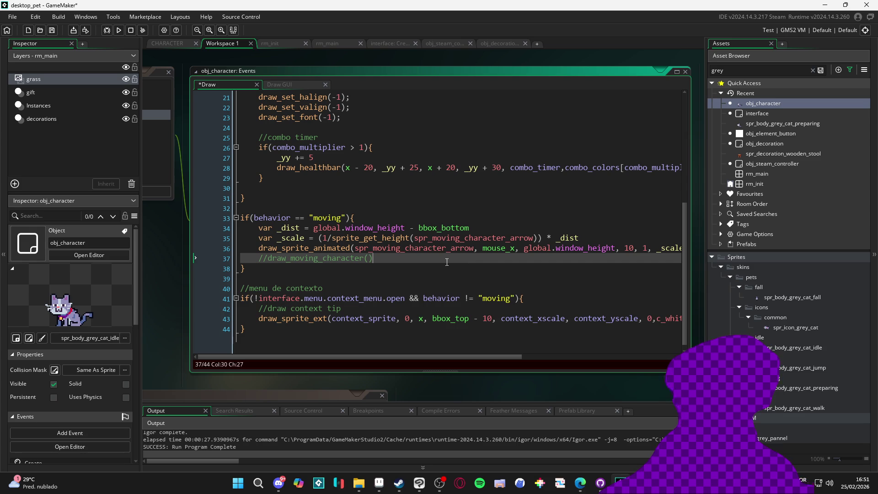
{"action": "key", "text": "Return"}
{"action": "type", "text": "alpha"}
{"action": "key", "text": "BackSpace"}
{"action": "key", "text": "BackSpace"}
{"action": "key", "text": "BackSpace"}
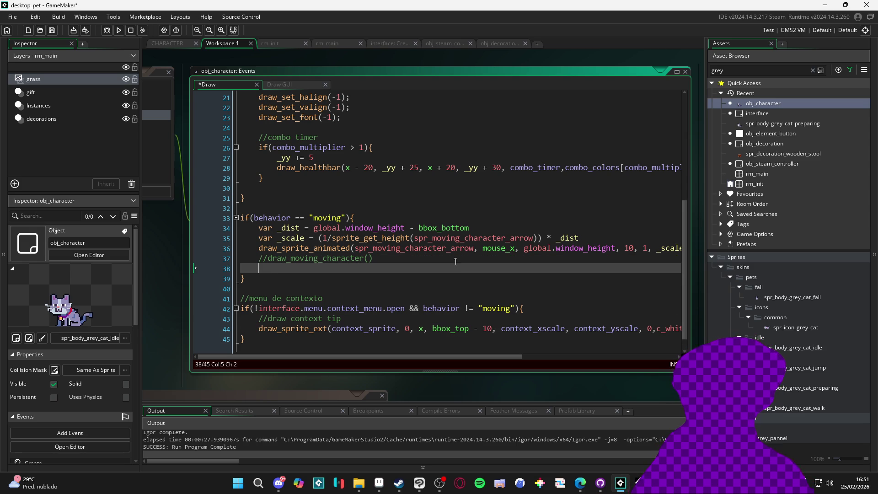
{"action": "scroll", "coordinate": [296, 276], "scroll_direction": "up", "scroll_amount": 7}
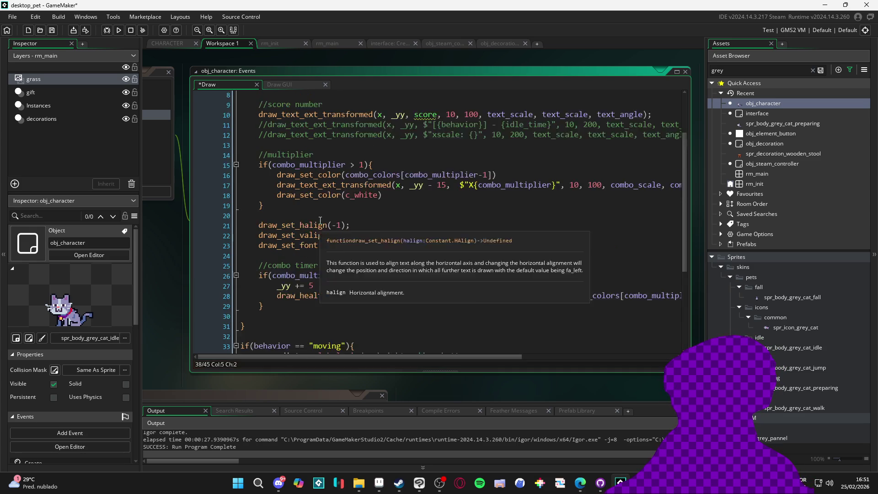
{"action": "type", "text": "draw_character"}
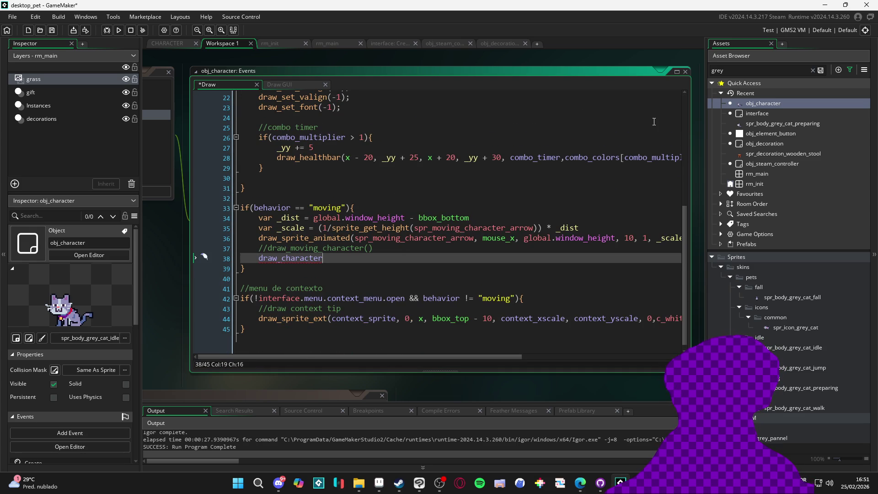
{"action": "type", "text": "(."}
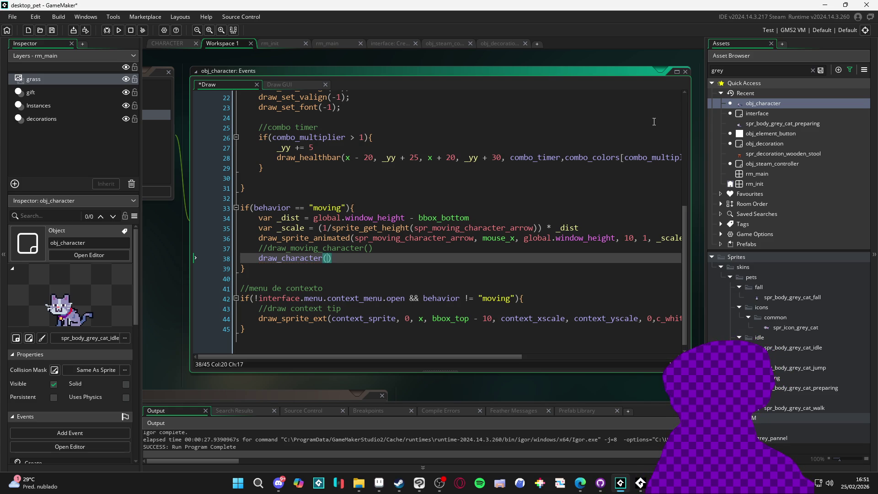
{"action": "type", "text": "5"}
{"action": "key", "text": "ctrl+s"}
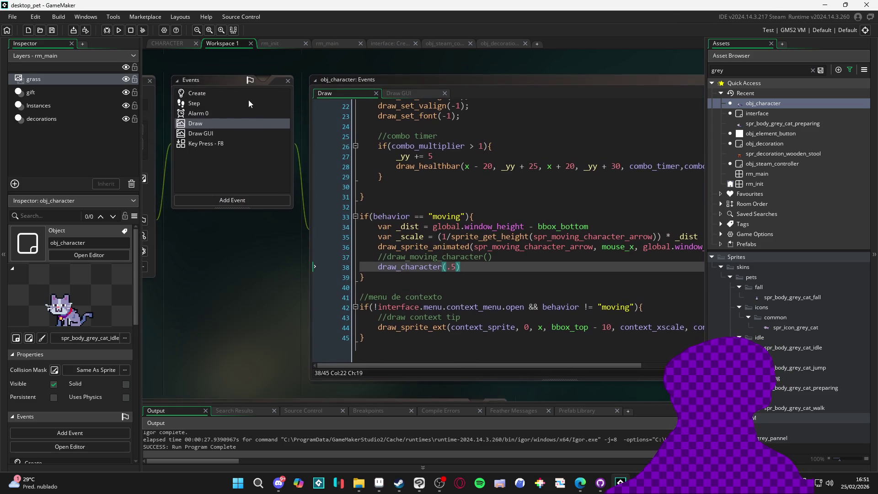
{"action": "left_click", "coordinate": [243, 96]}
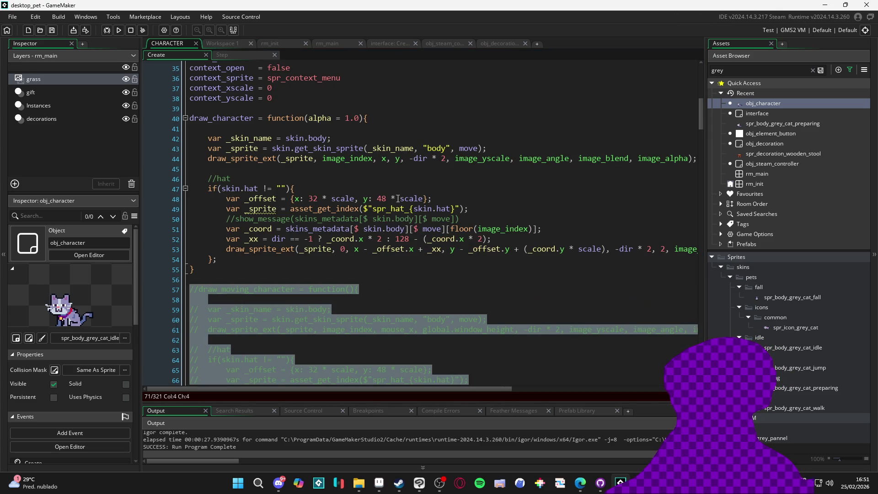
Replace image_alpha with alpha in the body draw call on line 44
{"action": "left_click", "coordinate": [519, 229]}
{"action": "scroll", "coordinate": [411, 228], "scroll_direction": "right", "scroll_amount": 2}
{"action": "double_click", "coordinate": [608, 158]}
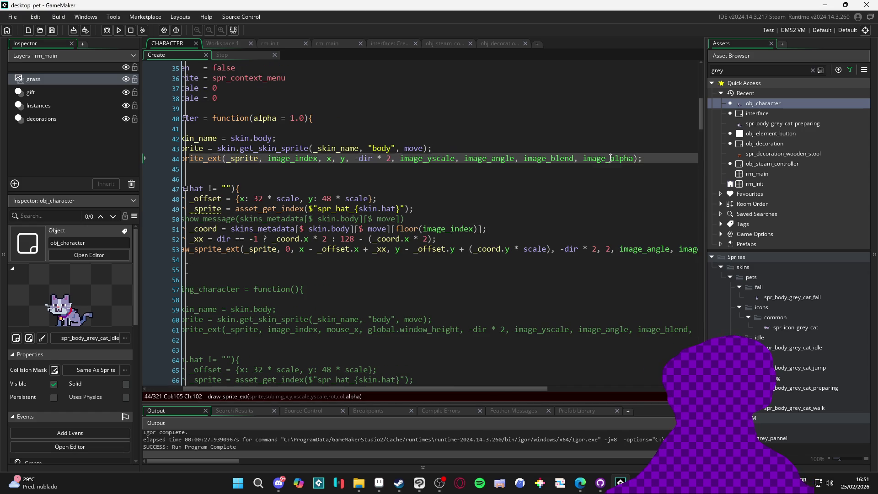
{"action": "double_click", "coordinate": [265, 118]}
{"action": "key", "text": "ctrl+c"}
{"action": "double_click", "coordinate": [609, 158]}
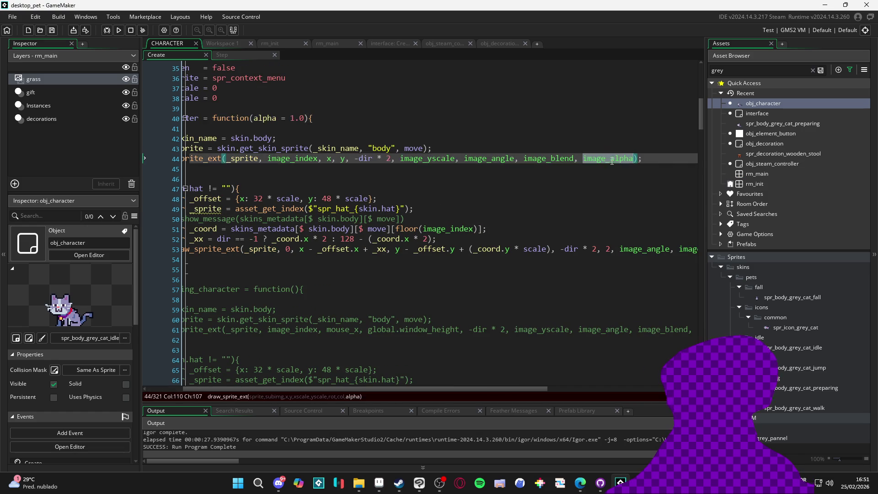
{"action": "key", "text": "ctrl+v"}
Replace image_alpha with alpha in the hat draw call on line 53, then run with F5
{"action": "scroll", "coordinate": [649, 225], "scroll_direction": "right", "scroll_amount": 4}
{"action": "double_click", "coordinate": [584, 249]}
{"action": "key", "text": "ctrl+v"}
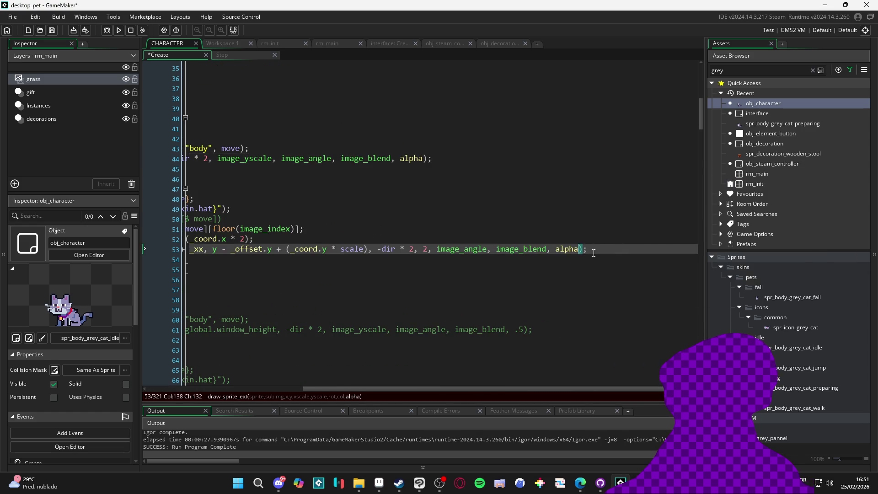
{"action": "scroll", "coordinate": [618, 253], "scroll_direction": "left", "scroll_amount": 9}
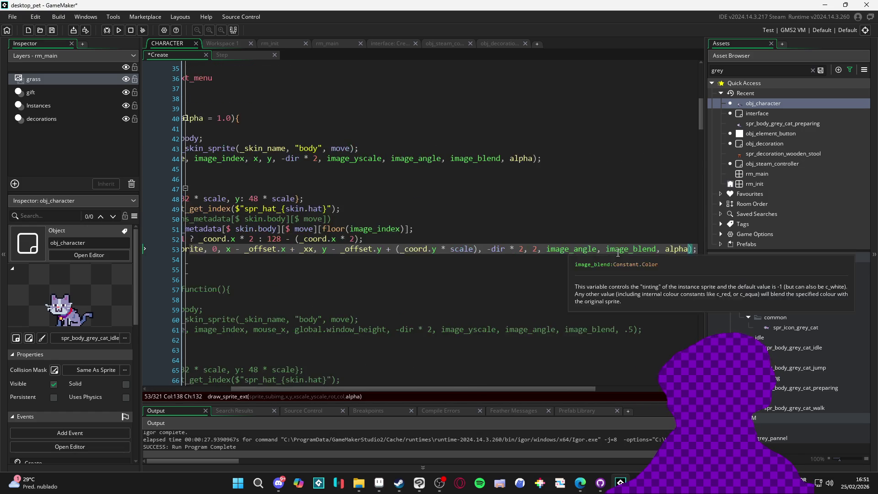
{"action": "left_click", "coordinate": [500, 262]}
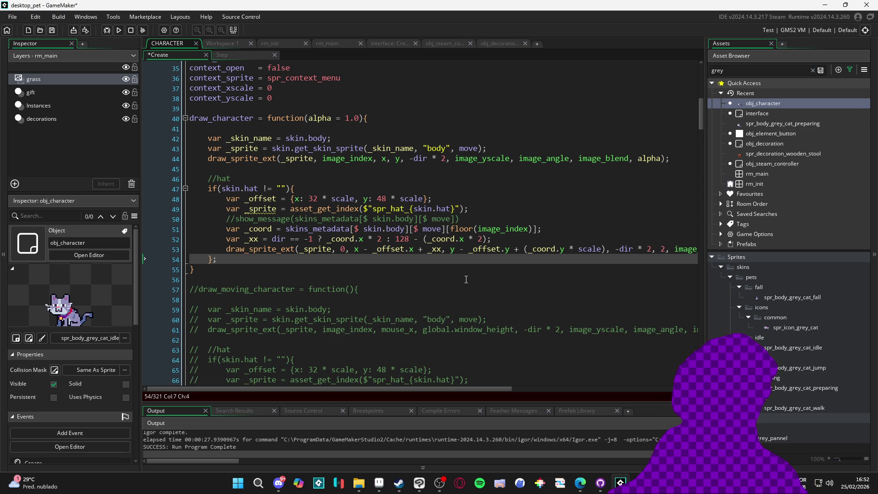
{"action": "left_click", "coordinate": [401, 280]}
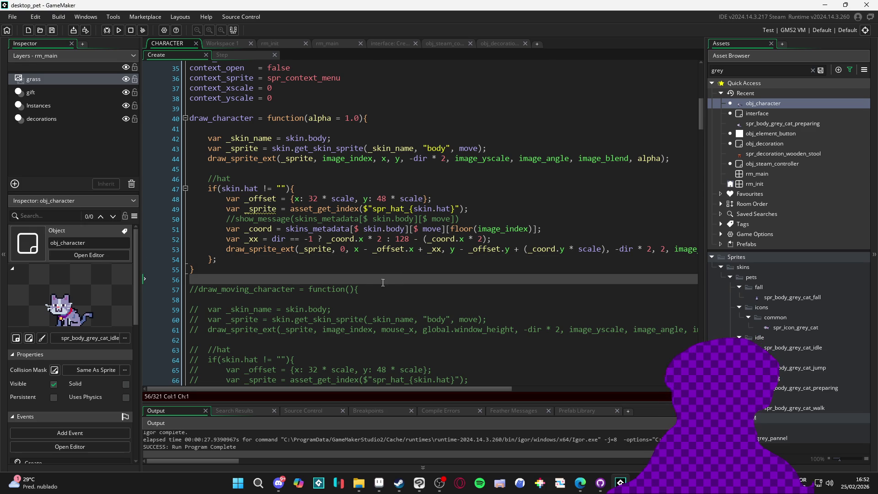
{"action": "scroll", "coordinate": [273, 283], "scroll_direction": "down", "scroll_amount": 4}
{"action": "scroll", "coordinate": [273, 282], "scroll_direction": "up", "scroll_amount": 5}
{"action": "left_click", "coordinate": [274, 228]}
{"action": "key", "text": "F5"}
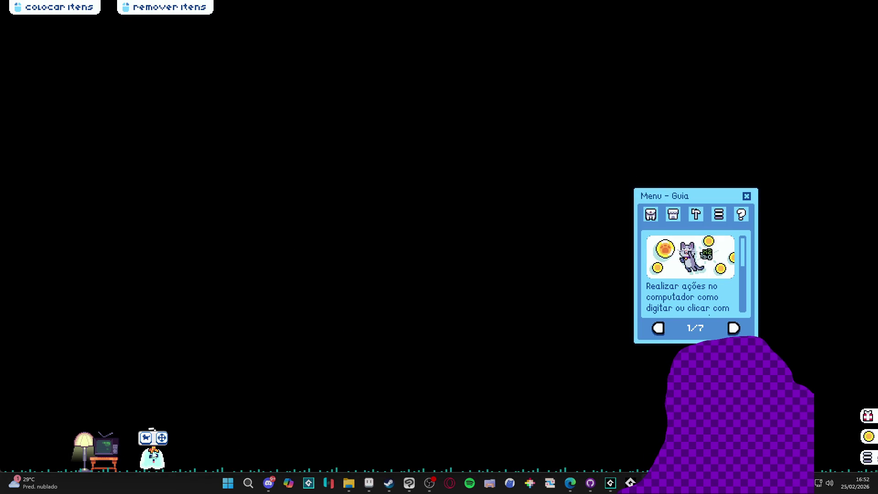
{"action": "left_click", "coordinate": [163, 440]}
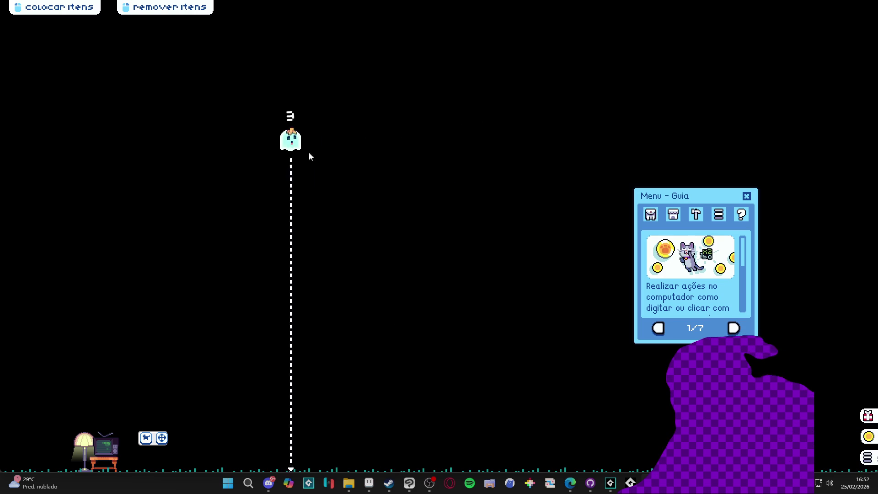
{"action": "left_click", "coordinate": [350, 153]}
{"action": "mouse_move", "coordinate": [328, 466]}
{"action": "left_click", "coordinate": [335, 433]}
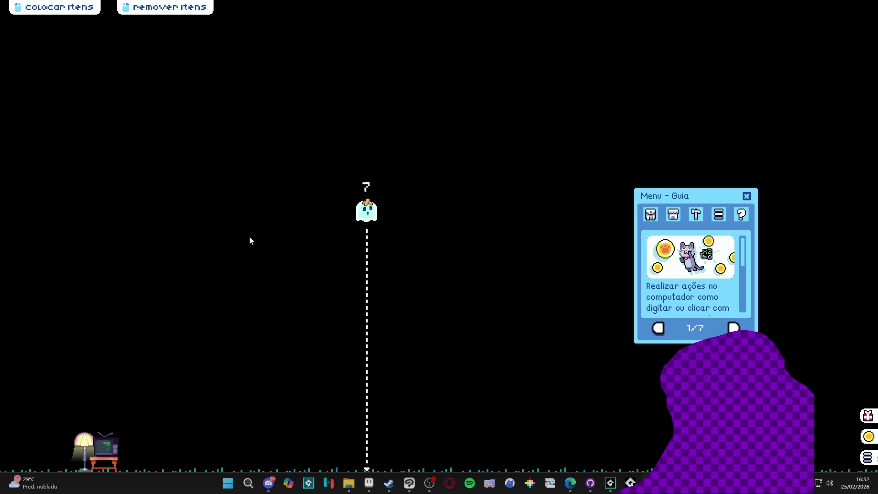
{"action": "left_click", "coordinate": [300, 188]}
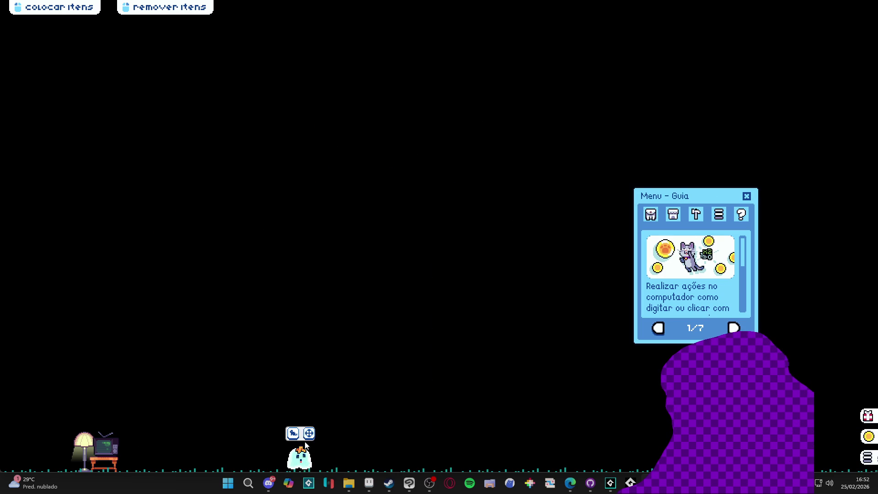
{"action": "left_click", "coordinate": [309, 433]}
{"action": "left_click", "coordinate": [364, 256]}
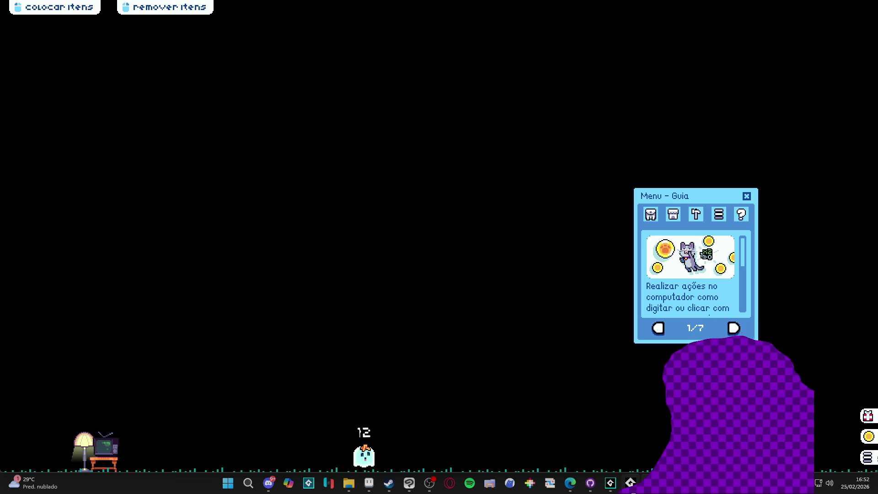
{"action": "right_click", "coordinate": [640, 480]}
{"action": "left_click", "coordinate": [621, 459]}
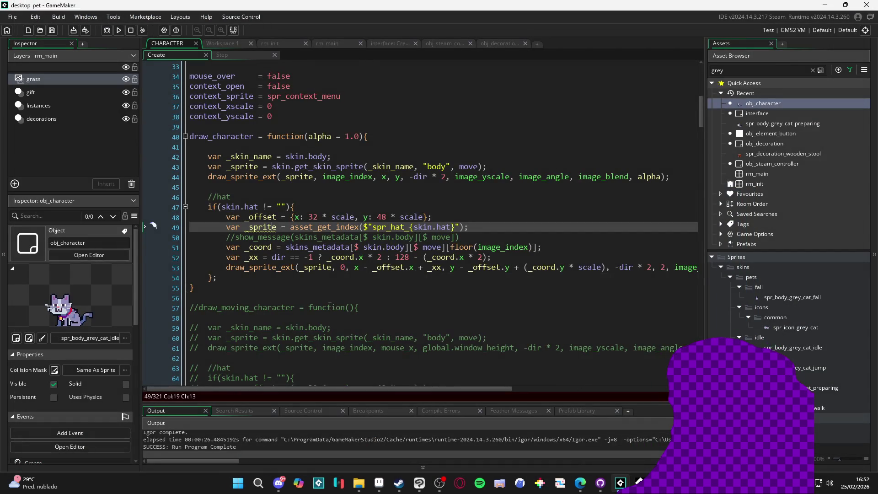
Undo and redo the alpha edit, then uncomment the draw_moving_character block on lines 57–71
{"action": "left_click", "coordinate": [307, 335]}
{"action": "key", "text": "ctrl+z"}
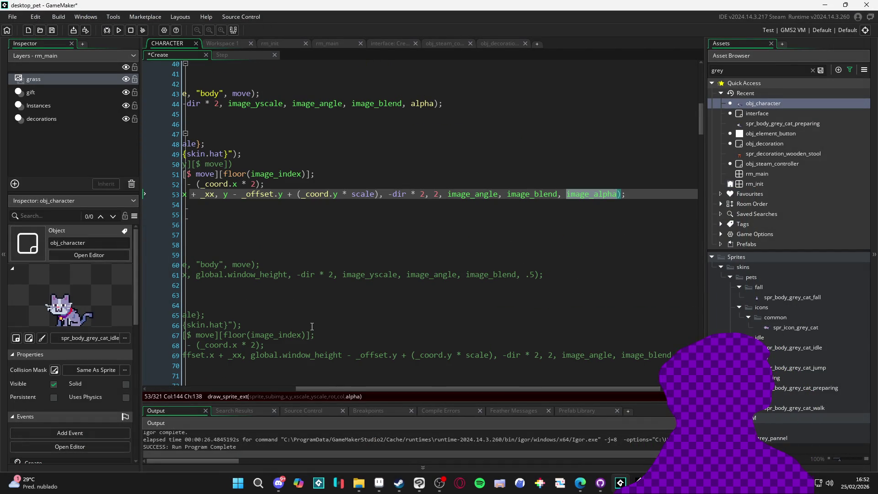
{"action": "key", "text": "ctrl+z"}
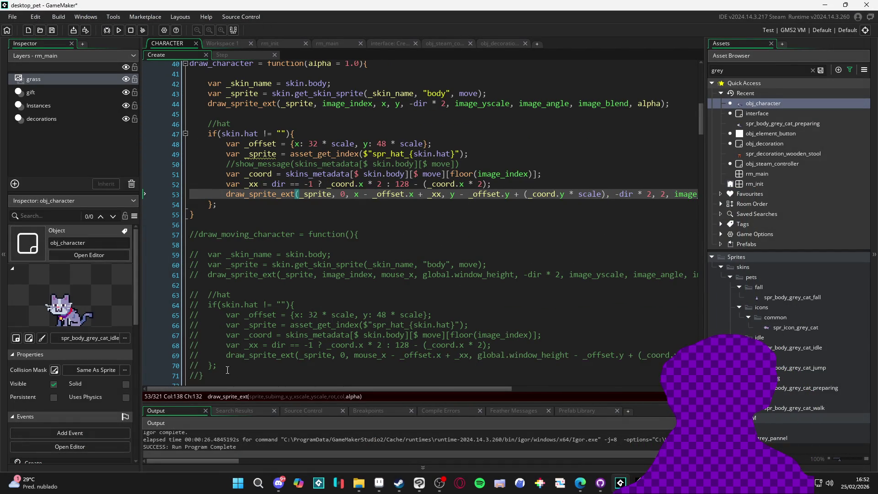
{"action": "left_click_drag", "start_coordinate": [204, 375], "coordinate": [166, 235]}
{"action": "key", "text": "ctrl+shift+k"}
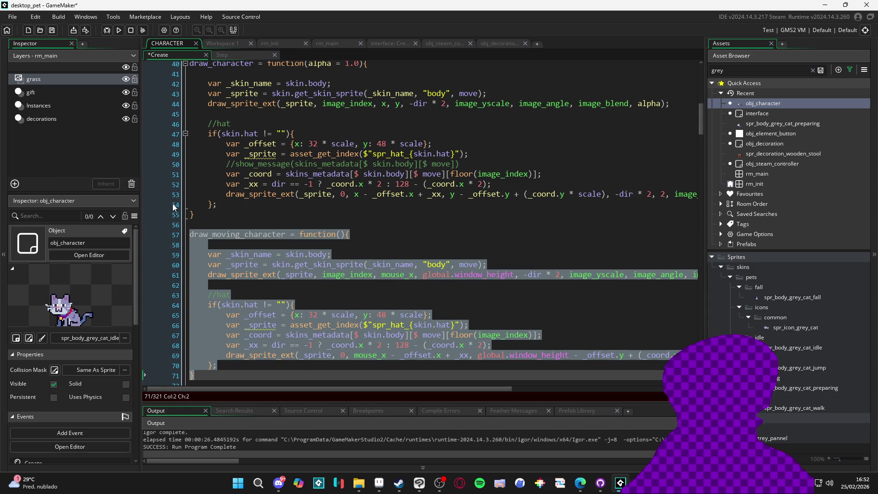
{"action": "left_click", "coordinate": [435, 256]}
Review the hat draw call on line 69 and the spr_body_grey_cat_fall sprite's properties
{"action": "scroll", "coordinate": [323, 243], "scroll_direction": "down", "scroll_amount": 3}
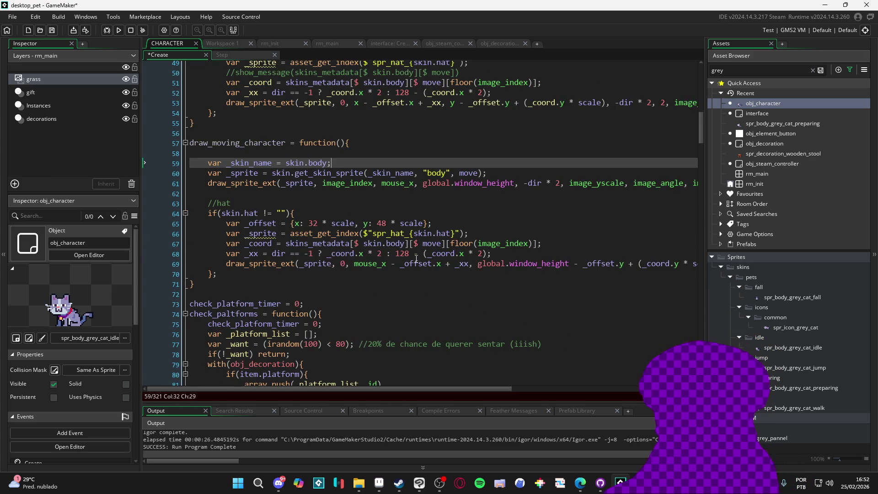
{"action": "scroll", "coordinate": [381, 279], "scroll_direction": "up", "scroll_amount": 1}
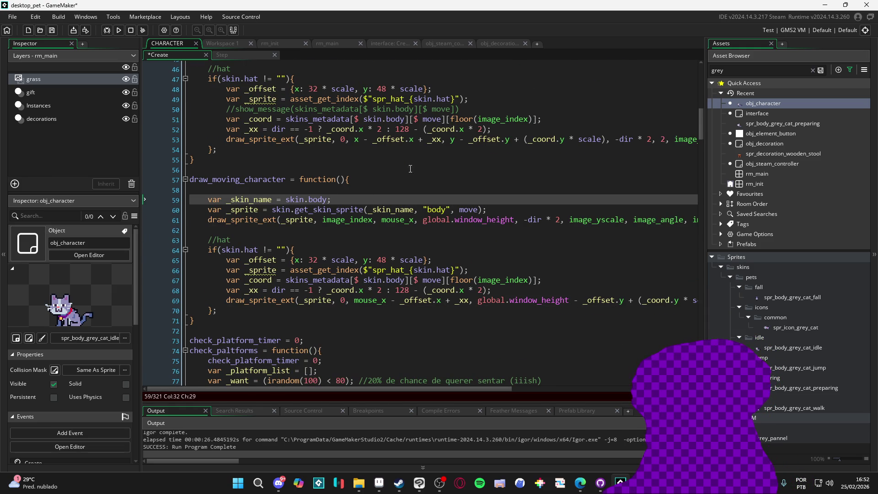
{"action": "scroll", "coordinate": [411, 168], "scroll_direction": "up", "scroll_amount": 1}
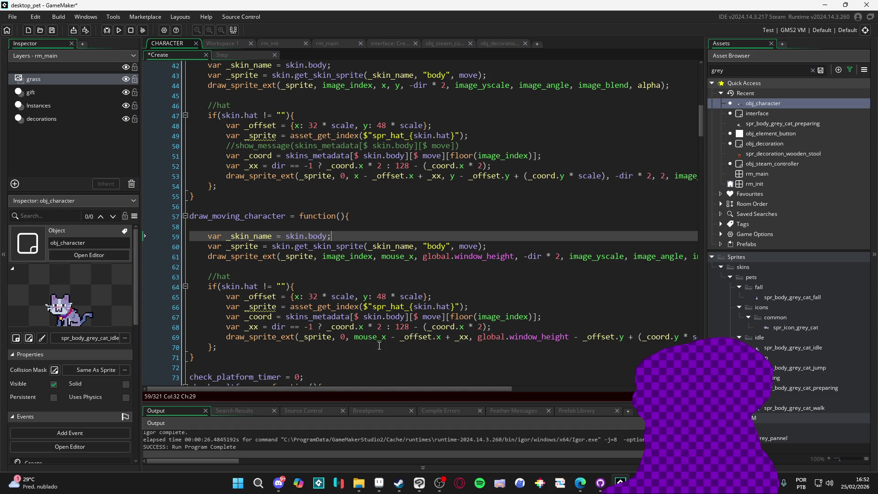
{"action": "mouse_move", "coordinate": [416, 390]}
{"action": "left_mouse_down"}
{"action": "mouse_move", "coordinate": [548, 397]}
{"action": "mouse_move", "coordinate": [376, 400]}
{"action": "left_mouse_up"}
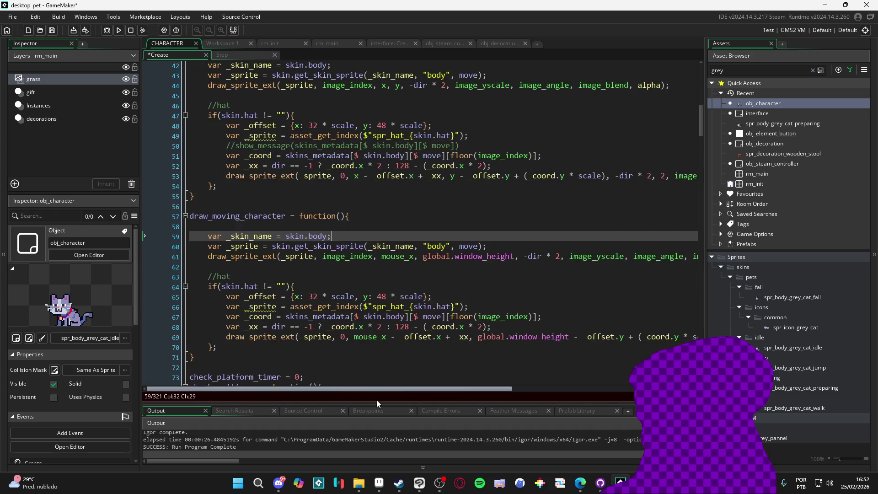
{"action": "left_click", "coordinate": [379, 337]}
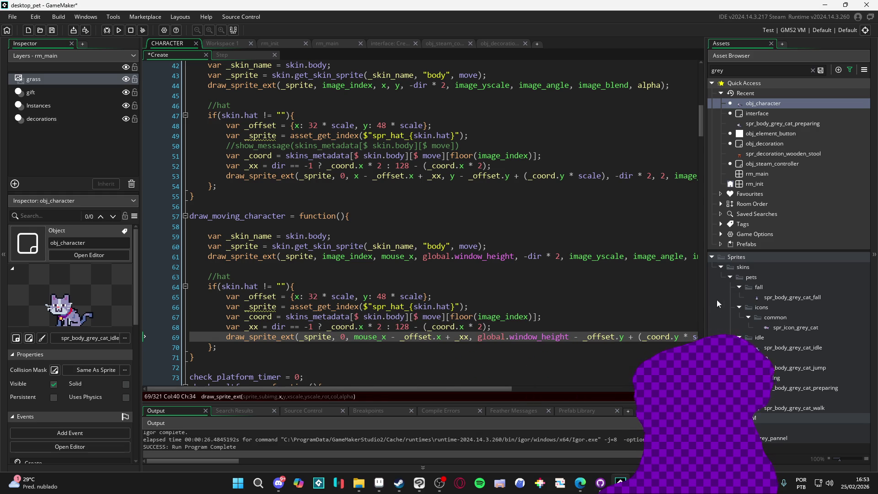
{"action": "left_click", "coordinate": [785, 297]}
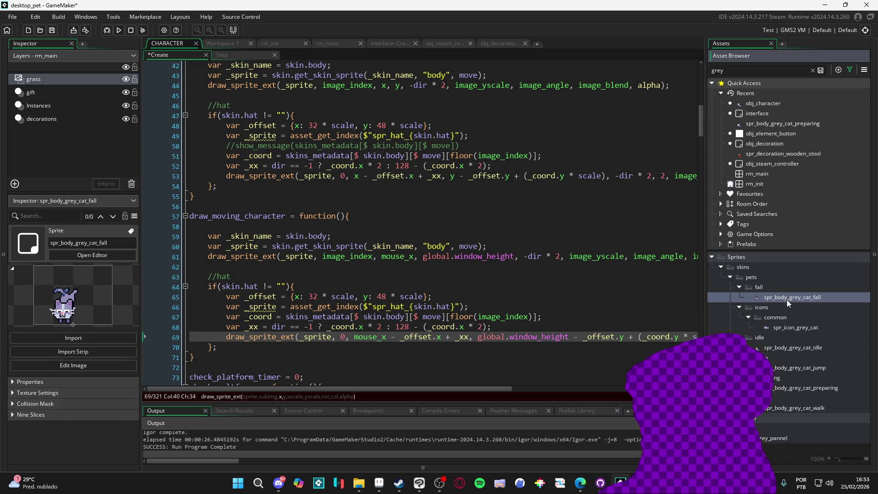
On line 65, replace the hat offsets 32 and 48 with sprite_xoffset and sprite_yoffset
{"action": "left_click", "coordinate": [46, 383]}
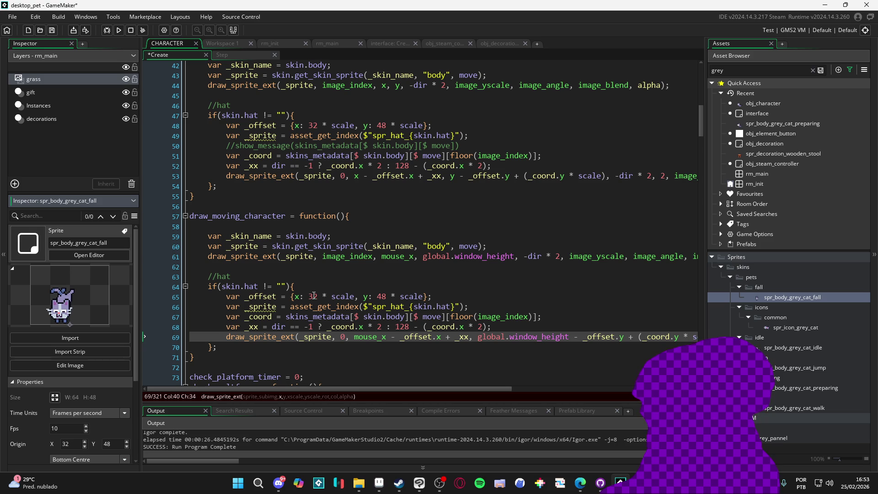
{"action": "left_click", "coordinate": [314, 296]}
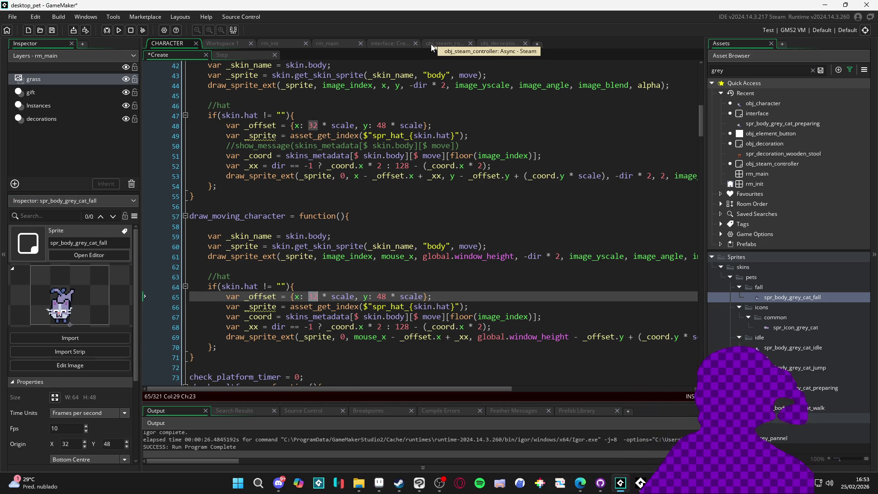
{"action": "type", "text": "spiretE_"}
{"action": "key", "text": "BackSpace"}
{"action": "key", "text": "BackSpace"}
{"action": "key", "text": "BackSpace"}
{"action": "type", "text": "rite"}
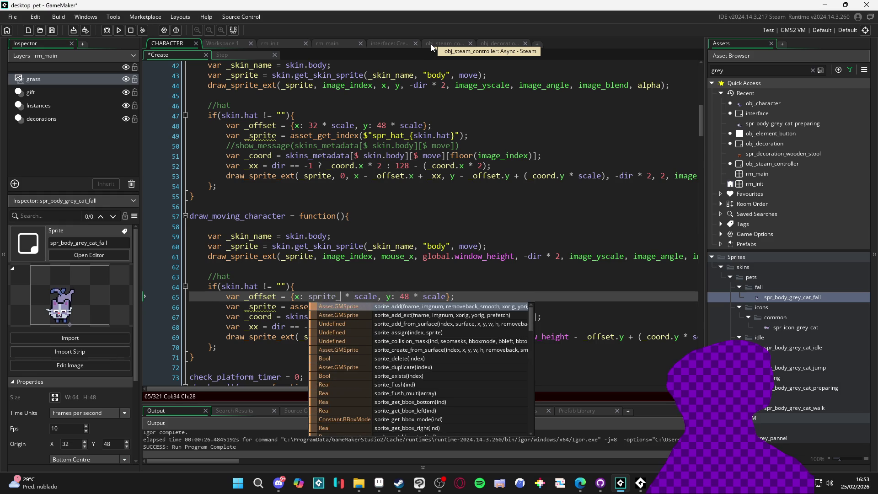
{"action": "type", "text": "_x"}
{"action": "key", "text": "Return"}
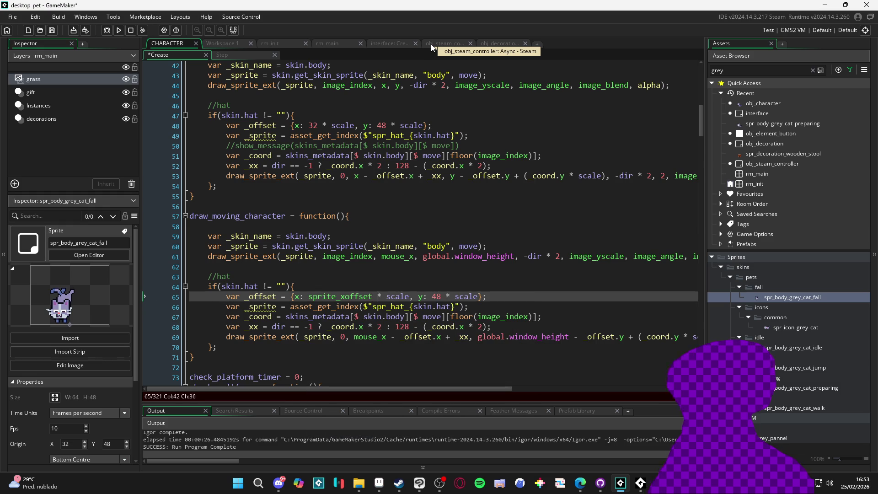
{"action": "key", "text": "ctrl+Right"}
{"action": "key", "text": "ctrl+Right"}
{"action": "key", "text": "ctrl+Right"}
{"action": "key", "text": "BackSpace"}
{"action": "key", "text": "BackSpace"}
{"action": "type", "text": "sprite_y"}
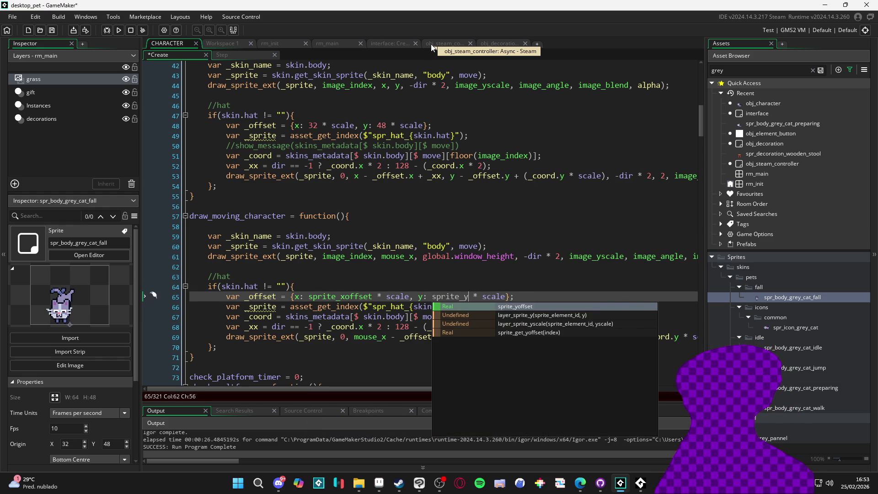
{"action": "key", "text": "Return"}
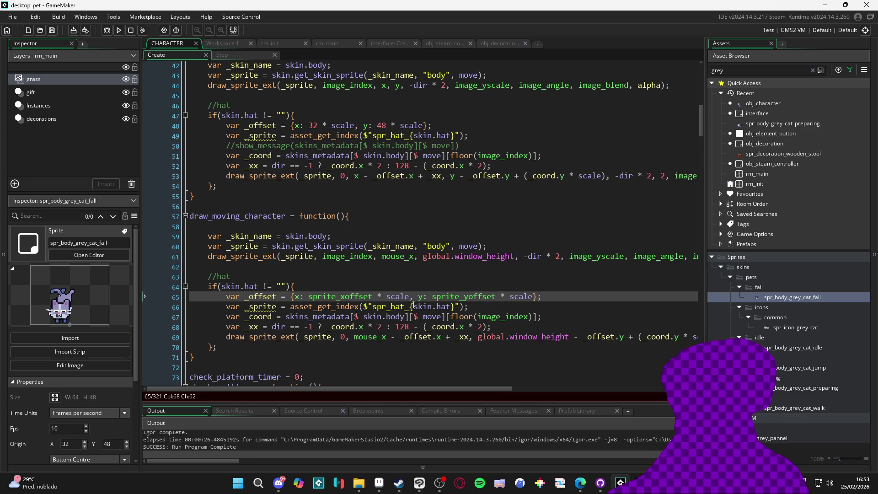
Check spr_body_grey_cat_fall's origin, then reopen obj_character's Draw event in a maximised code window
{"action": "left_click", "coordinate": [240, 209]}
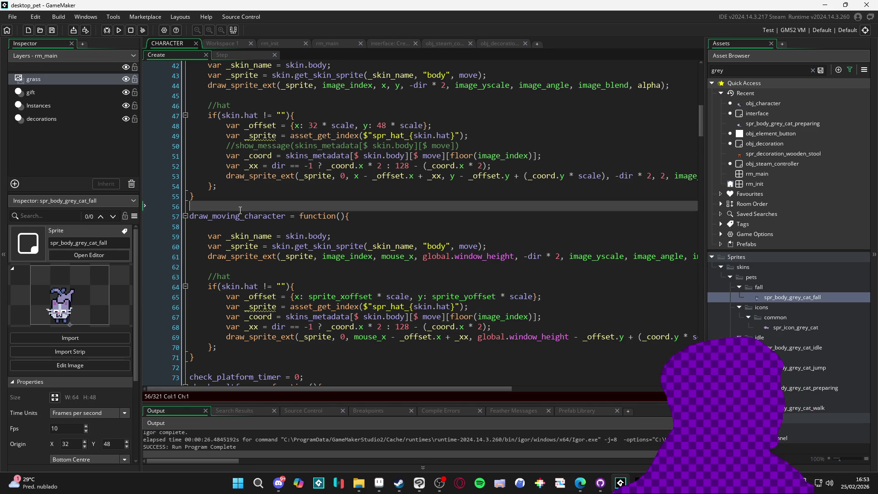
{"action": "double_click", "coordinate": [238, 216]}
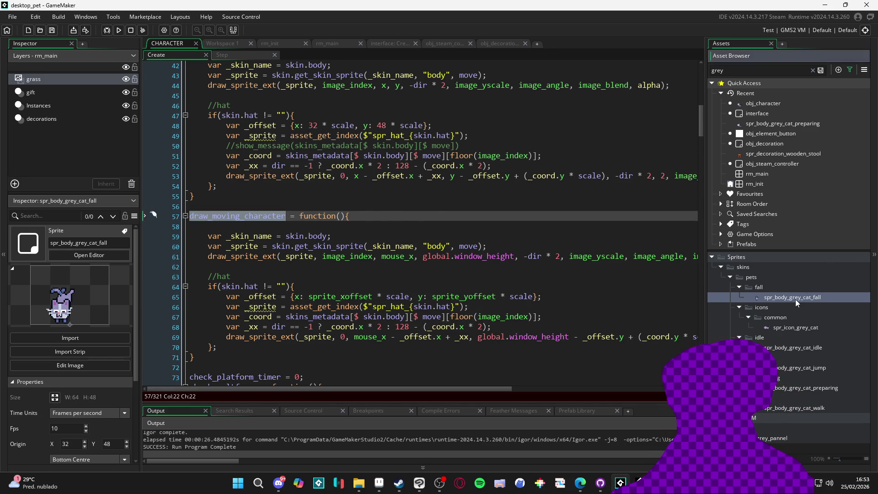
{"action": "double_click", "coordinate": [794, 298]}
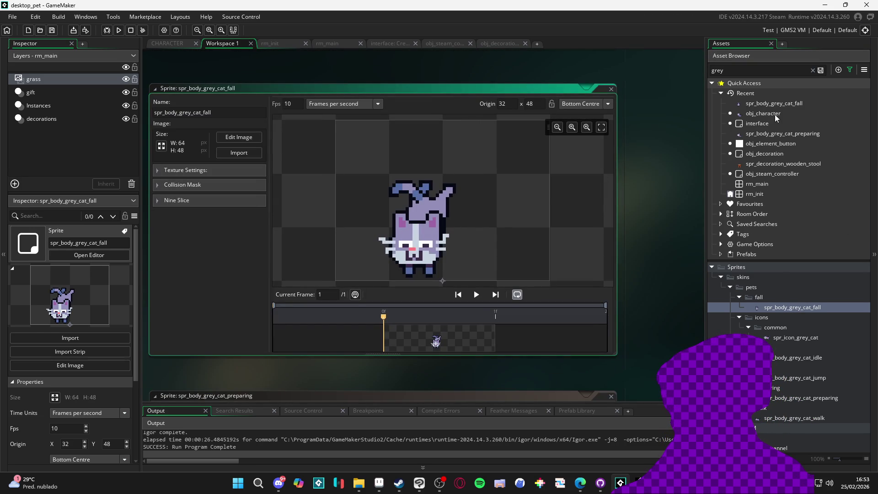
{"action": "double_click", "coordinate": [772, 114]}
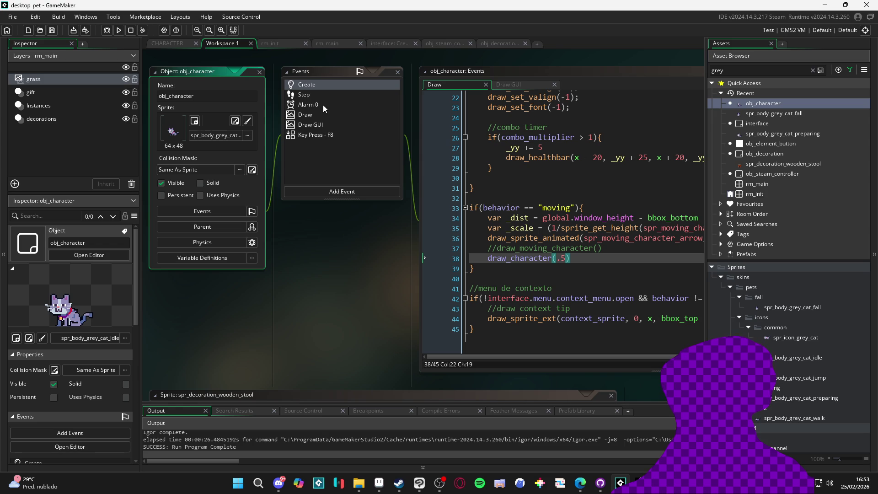
{"action": "left_click", "coordinate": [311, 125]}
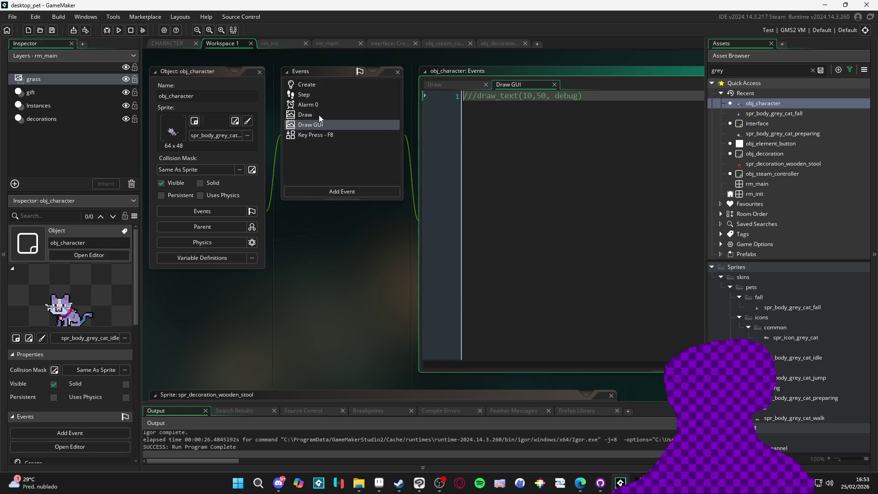
{"action": "left_click", "coordinate": [319, 116]}
{"action": "double_click", "coordinate": [625, 68]}
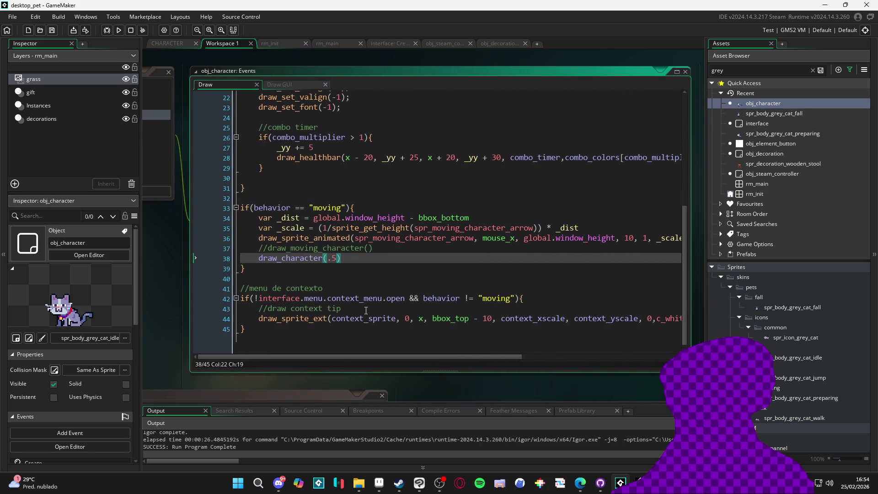
Review the Draw event's moving block and the context tip code below it
{"action": "mouse_move", "coordinate": [358, 296]}
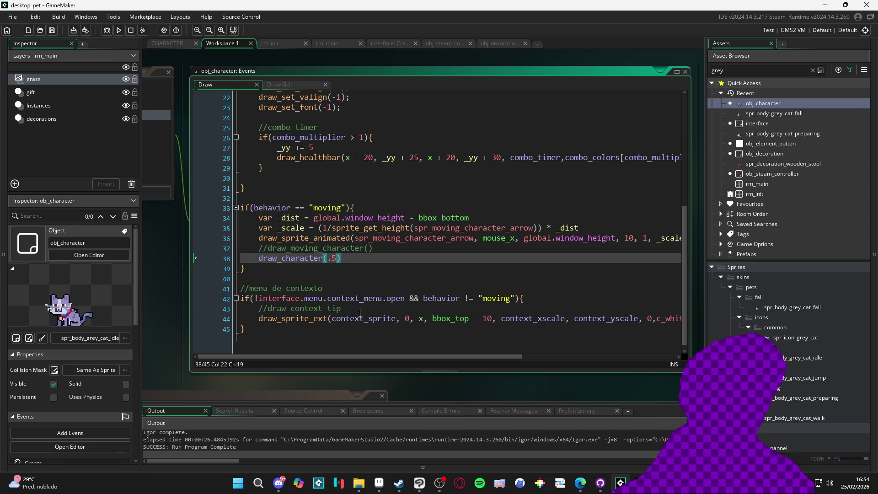
{"action": "key", "text": "Down"}
{"action": "key", "text": "Down"}
{"action": "scroll", "coordinate": [365, 280], "scroll_direction": "down", "scroll_amount": 1}
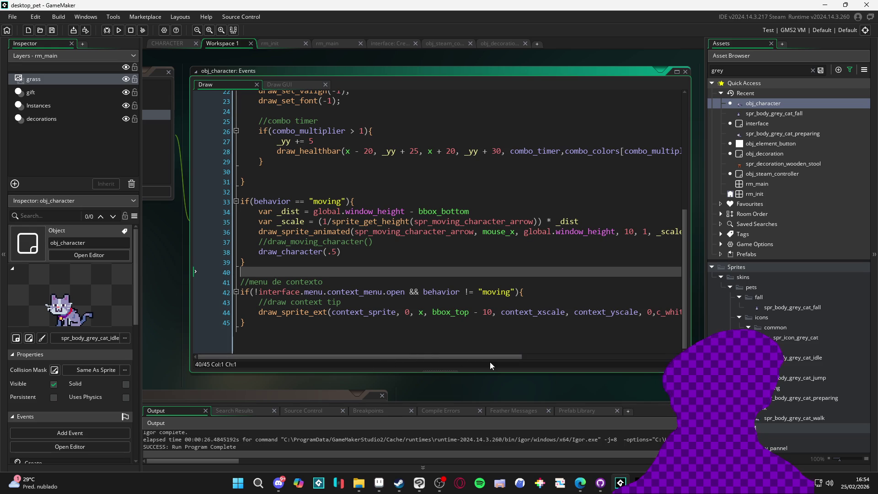
{"action": "scroll", "coordinate": [467, 357], "scroll_direction": "up", "scroll_amount": 1}
{"action": "left_click", "coordinate": [311, 248]}
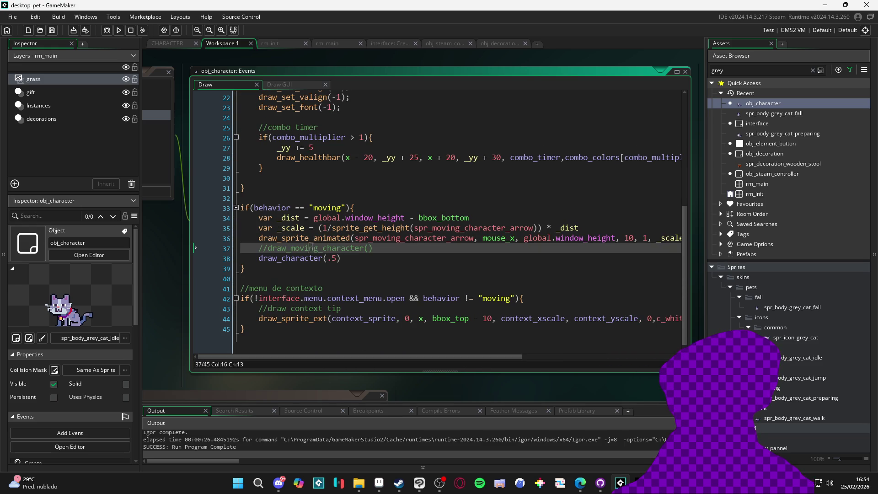
{"action": "scroll", "coordinate": [365, 259], "scroll_direction": "up", "scroll_amount": 4}
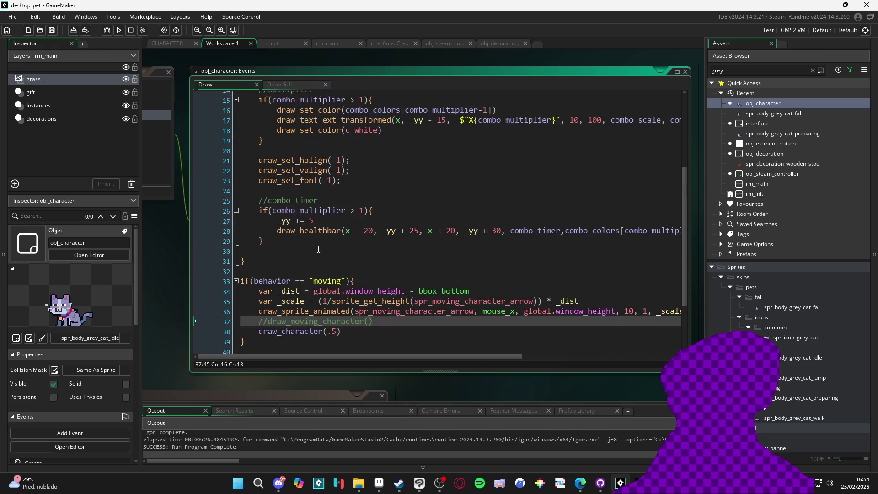
{"action": "scroll", "coordinate": [375, 258], "scroll_direction": "down", "scroll_amount": 4}
{"action": "scroll", "coordinate": [371, 305], "scroll_direction": "up", "scroll_amount": 1}
{"action": "left_click", "coordinate": [371, 304]}
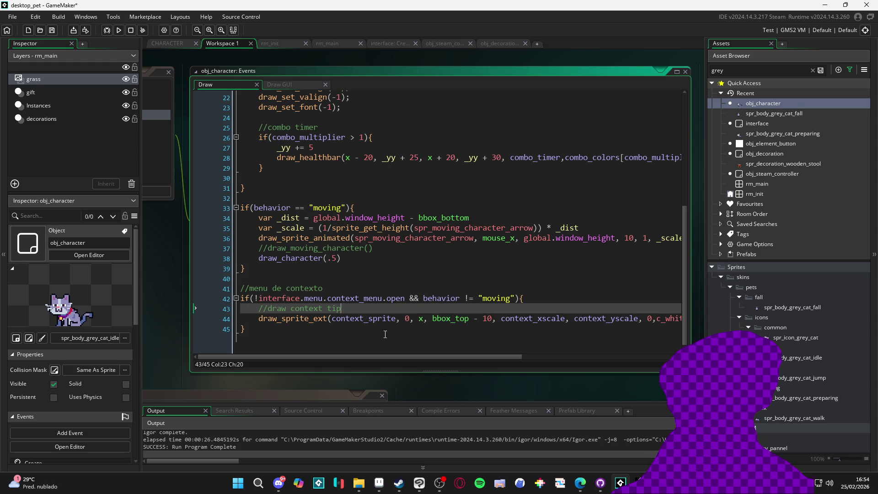
{"action": "left_click", "coordinate": [241, 330]}
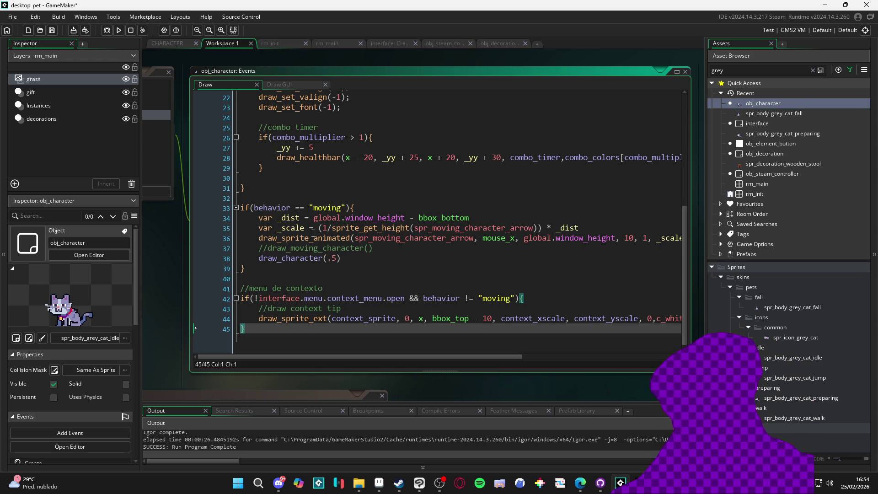
Uncomment draw_moving_character() on line 37, comment out draw_character(.5), and run the game
{"action": "left_click", "coordinate": [268, 249]}
{"action": "key", "text": "ctrl+k"}
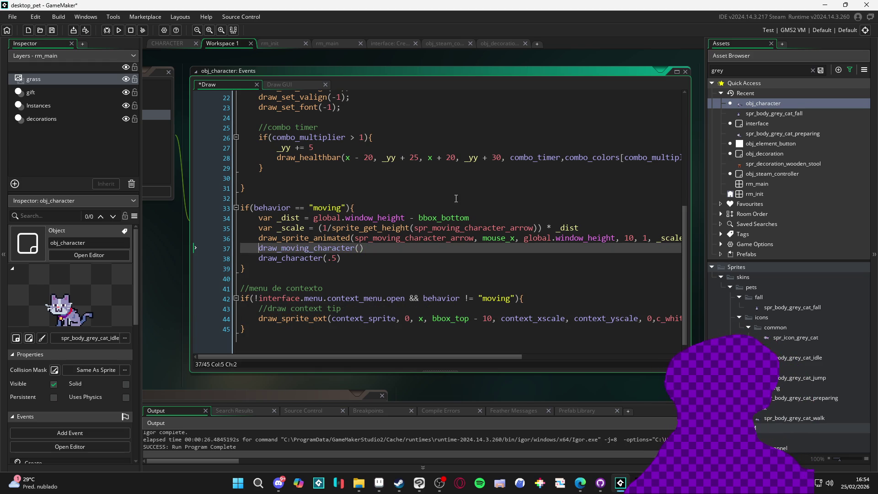
{"action": "key", "text": "Down"}
{"action": "key", "text": "ctrl+k"}
{"action": "key", "text": "F5"}
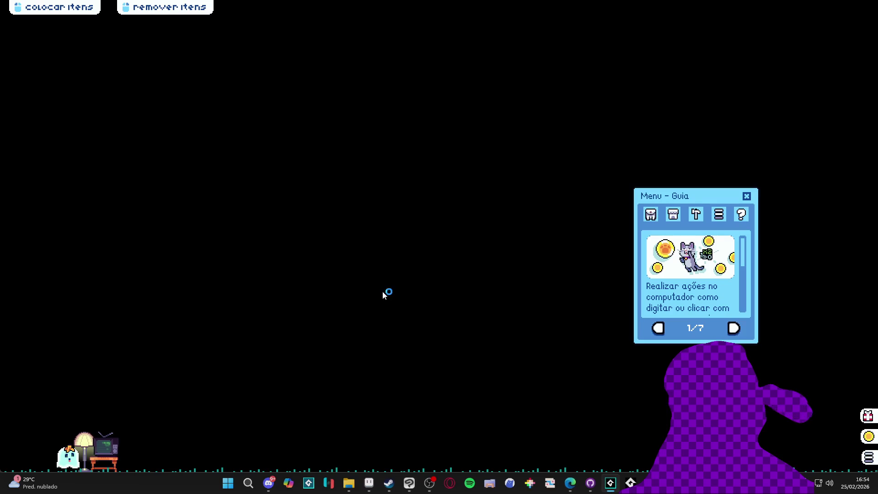
Drag the ghost pet upward to test it, then close the running game window
{"action": "mouse_move", "coordinate": [69, 457]}
{"action": "left_mouse_down"}
{"action": "mouse_move", "coordinate": [75, 422]}
{"action": "mouse_move", "coordinate": [378, 262]}
{"action": "mouse_move", "coordinate": [327, 248]}
{"action": "mouse_move", "coordinate": [362, 249]}
{"action": "mouse_move", "coordinate": [329, 247]}
{"action": "mouse_move", "coordinate": [517, 237]}
{"action": "mouse_move", "coordinate": [321, 237]}
{"action": "left_mouse_up"}
{"action": "right_click", "coordinate": [630, 483]}
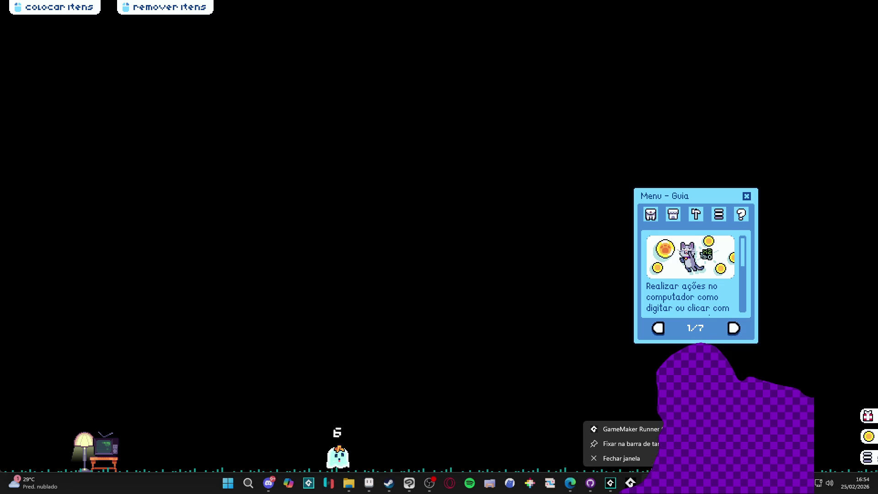
{"action": "left_click", "coordinate": [644, 458]}
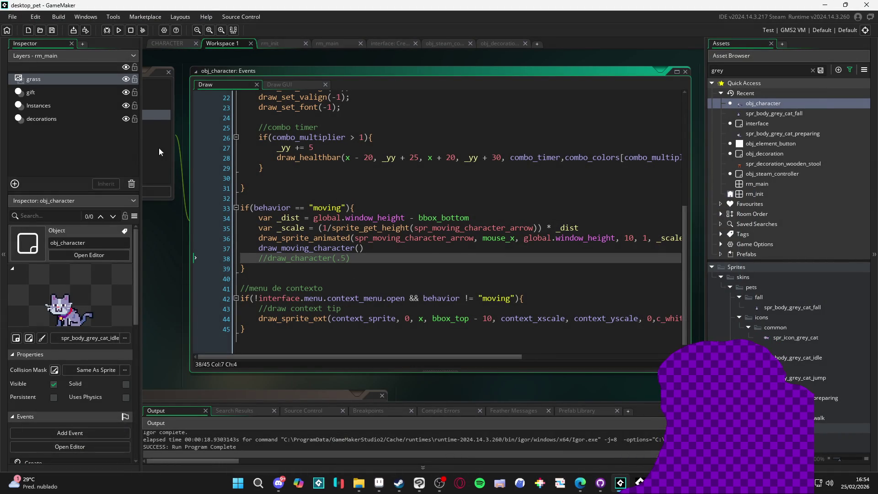
Back in the CHARACTER Create code, put the caret at the end of draw_moving_character's hat check line
{"action": "key", "text": "ctrl+Tab"}
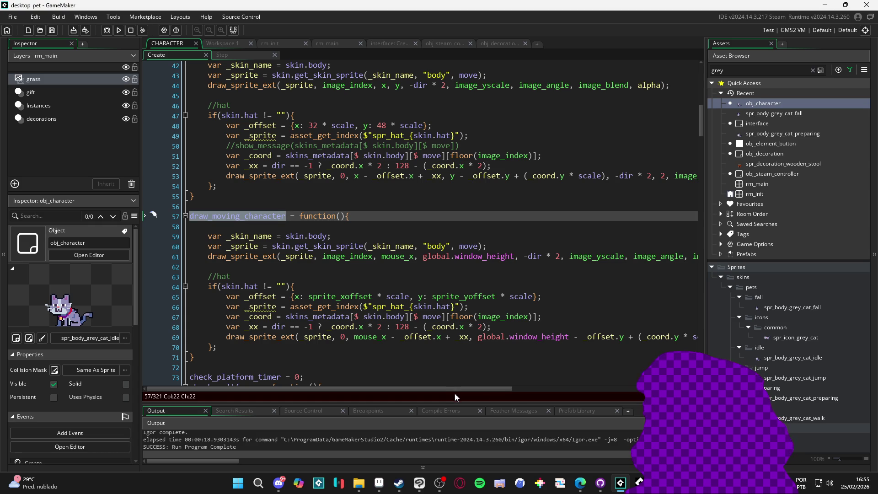
{"action": "triple_click", "coordinate": [514, 385]}
{"action": "left_click", "coordinate": [503, 350]}
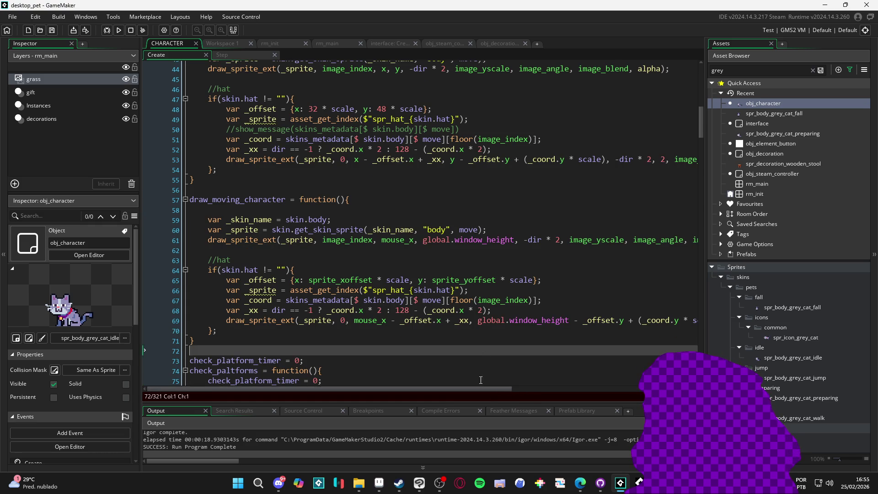
{"action": "mouse_move", "coordinate": [483, 391]}
{"action": "left_mouse_down"}
{"action": "mouse_move", "coordinate": [659, 397]}
{"action": "mouse_move", "coordinate": [550, 403]}
{"action": "mouse_move", "coordinate": [445, 388]}
{"action": "mouse_move", "coordinate": [466, 392]}
{"action": "mouse_move", "coordinate": [409, 393]}
{"action": "left_mouse_up"}
{"action": "left_click", "coordinate": [356, 270]}
Add show_message({sprite_xoffset, sprite_yoffset}) inside the hat block and run the game with F5
{"action": "key", "text": "Return"}
{"action": "type", "text": "show_messa"}
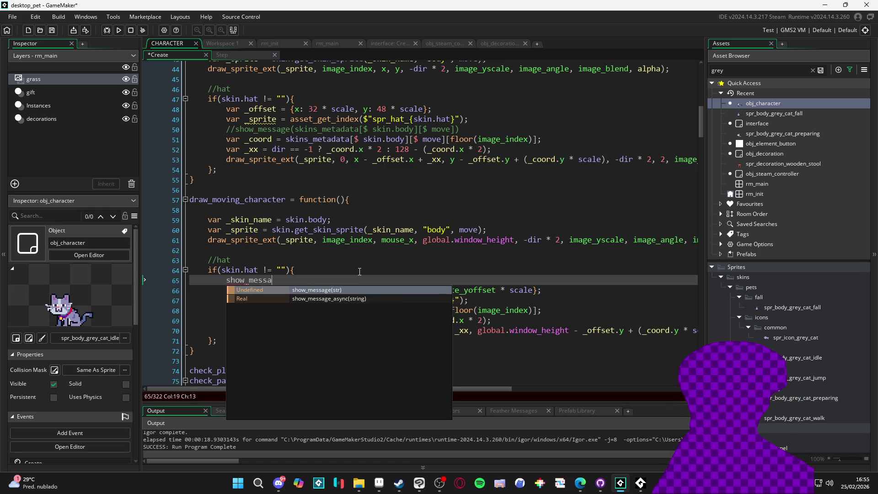
{"action": "key", "text": "Return"}
{"action": "type", "text": "sprite_"}
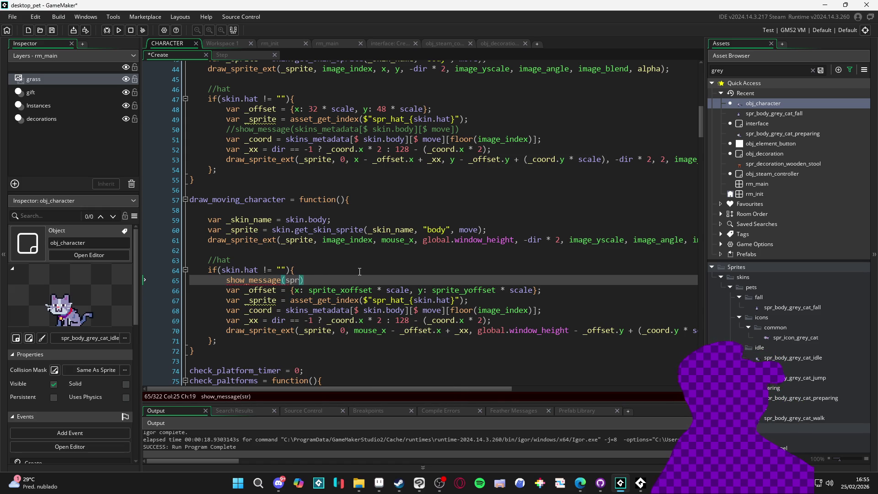
{"action": "key", "text": "ctrl+Left"}
{"action": "type", "text": "{"}
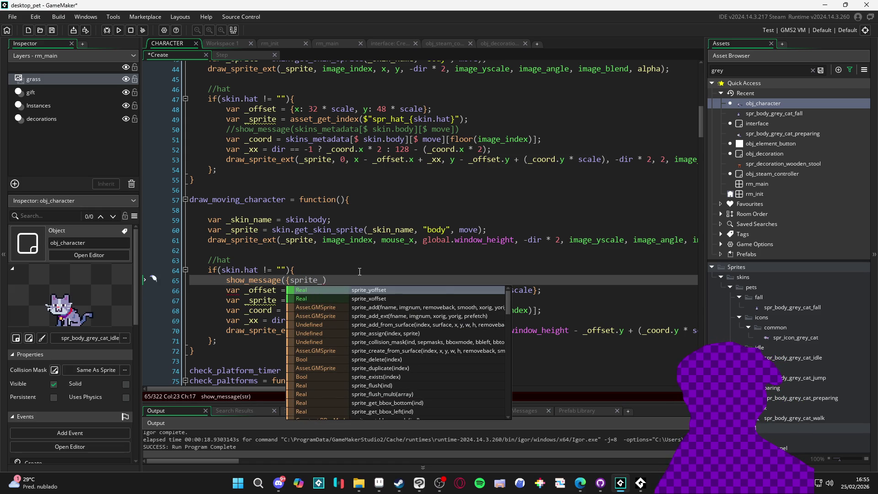
{"action": "key", "text": "ctrl+Right"}
{"action": "type", "text": "x"}
{"action": "key", "text": "Return"}
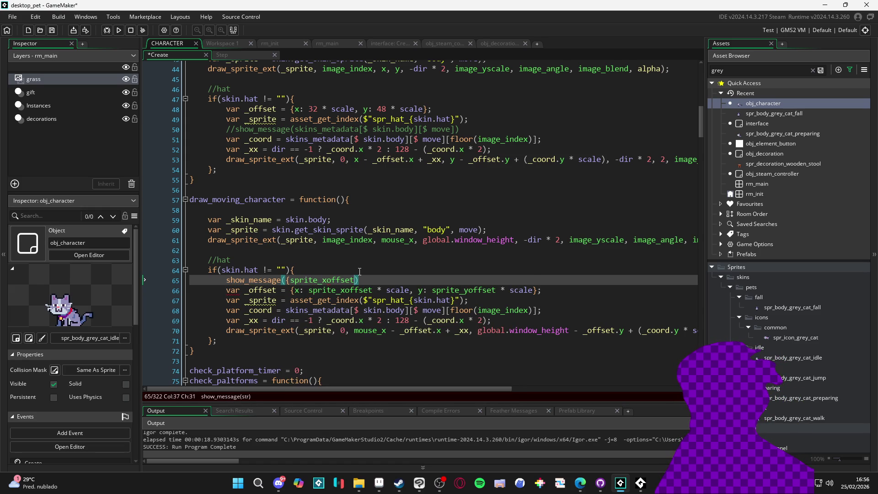
{"action": "type", "text": ", sprite_y"}
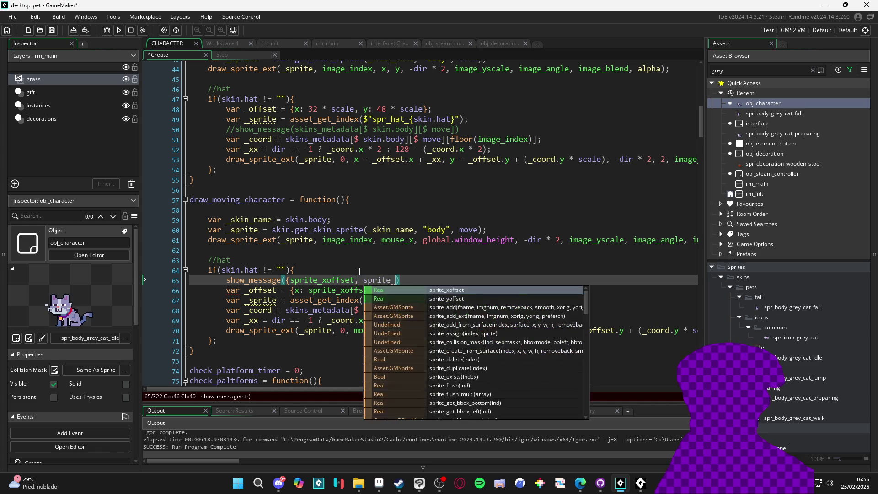
{"action": "key", "text": "Return"}
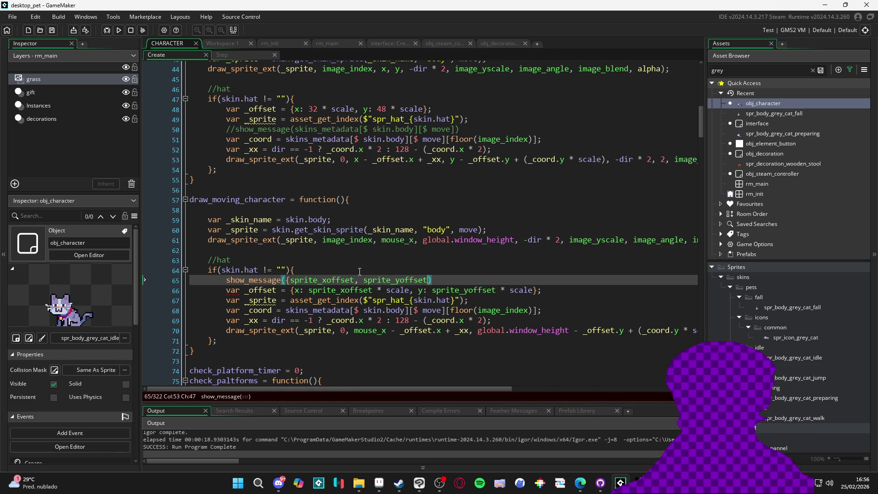
{"action": "type", "text": "}"}
{"action": "key", "text": "F5"}
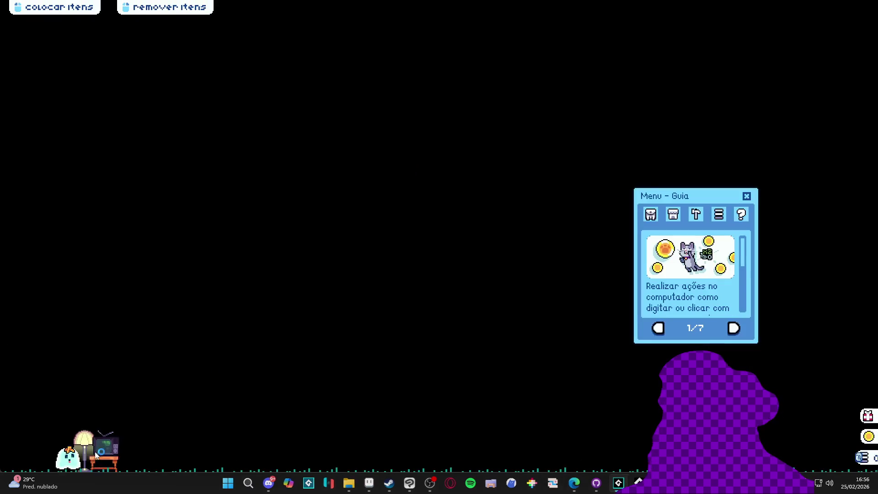
Pick up the pet, read the -64 and 96 offset messages, and move the pet elsewhere
{"action": "mouse_move", "coordinate": [74, 461]}
{"action": "left_click", "coordinate": [77, 433]}
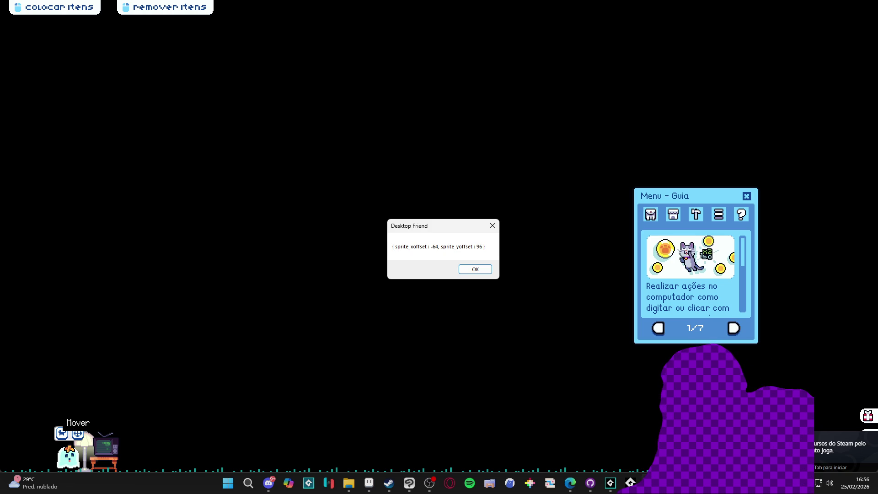
{"action": "key", "text": "Return"}
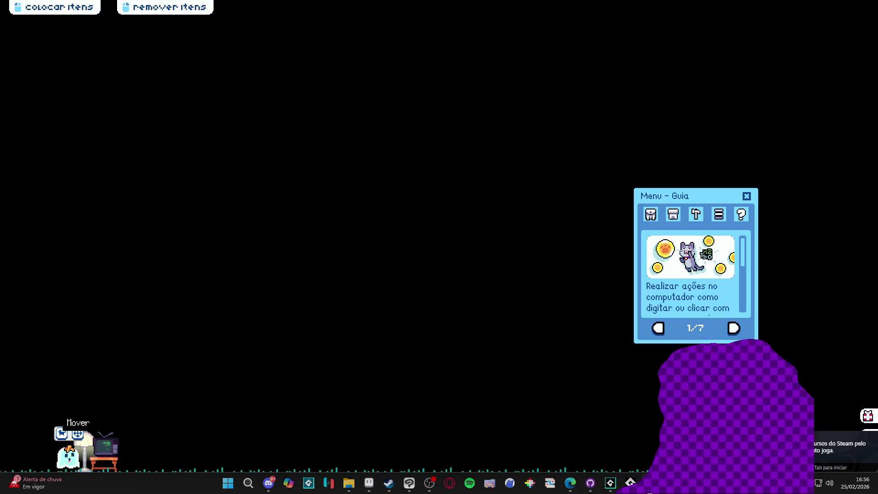
{"action": "mouse_move", "coordinate": [610, 483]}
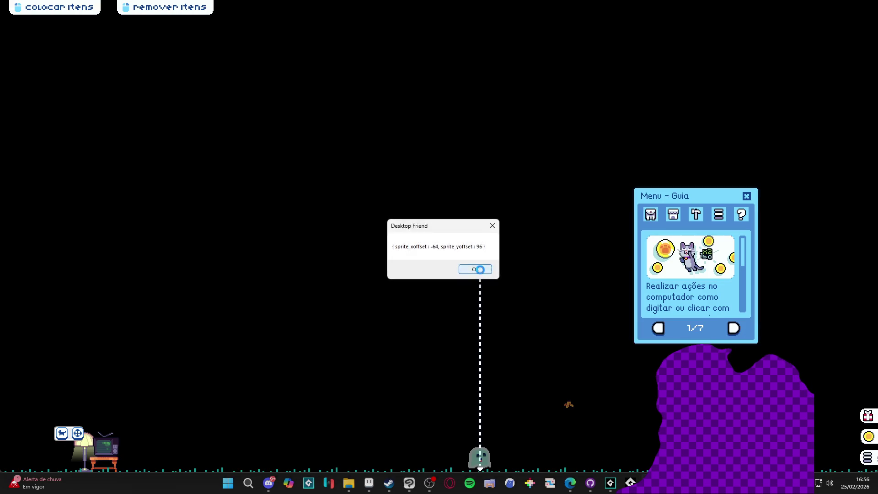
{"action": "left_click", "coordinate": [481, 273]}
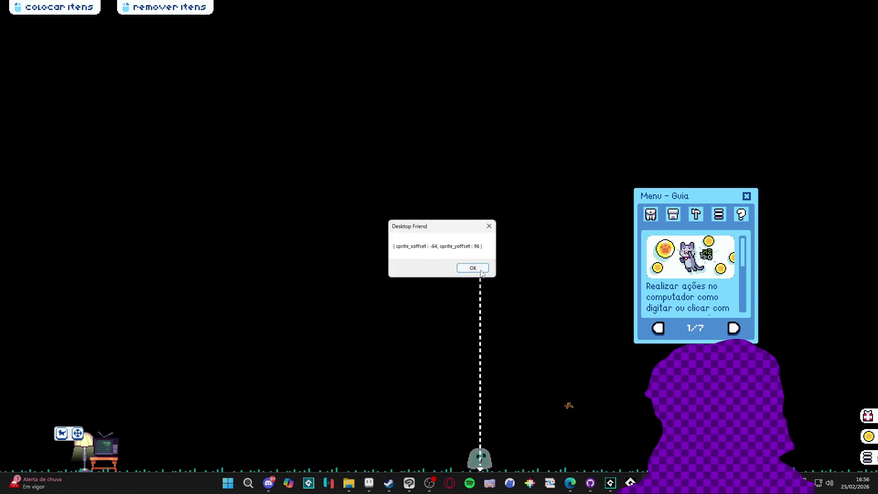
{"action": "key", "text": "Return"}
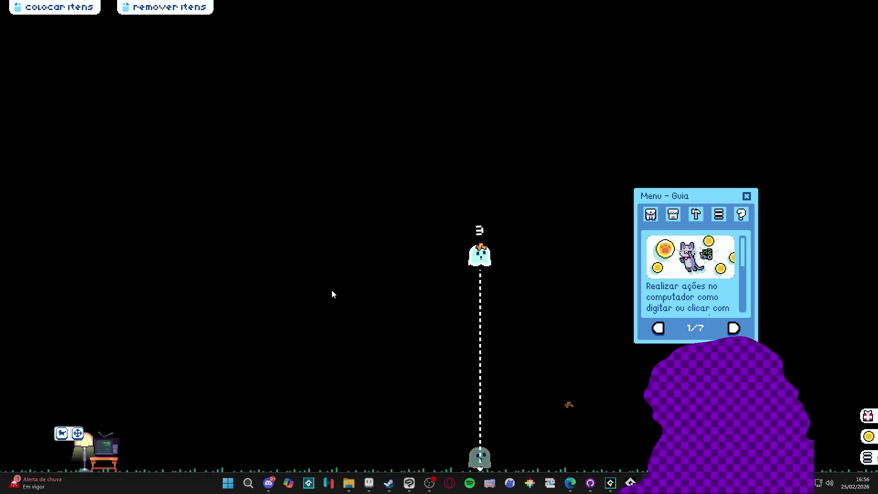
{"action": "left_click", "coordinate": [276, 349]}
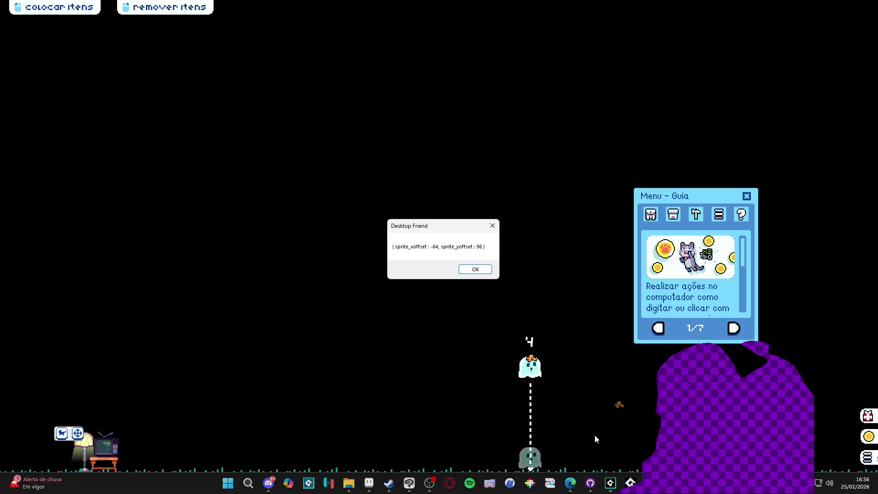
Close the running game and return to the show_message debug line
{"action": "mouse_move", "coordinate": [610, 482]}
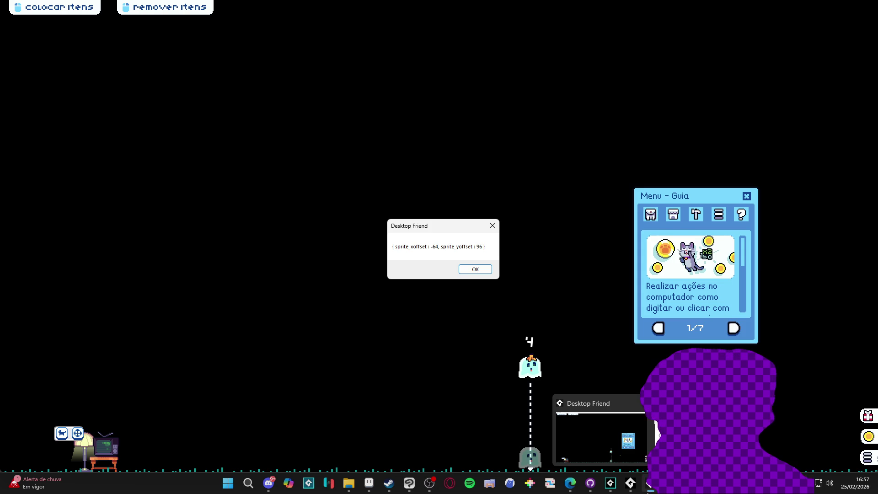
{"action": "right_click", "coordinate": [610, 482]}
{"action": "left_click", "coordinate": [603, 457]}
{"action": "left_click", "coordinate": [374, 281]}
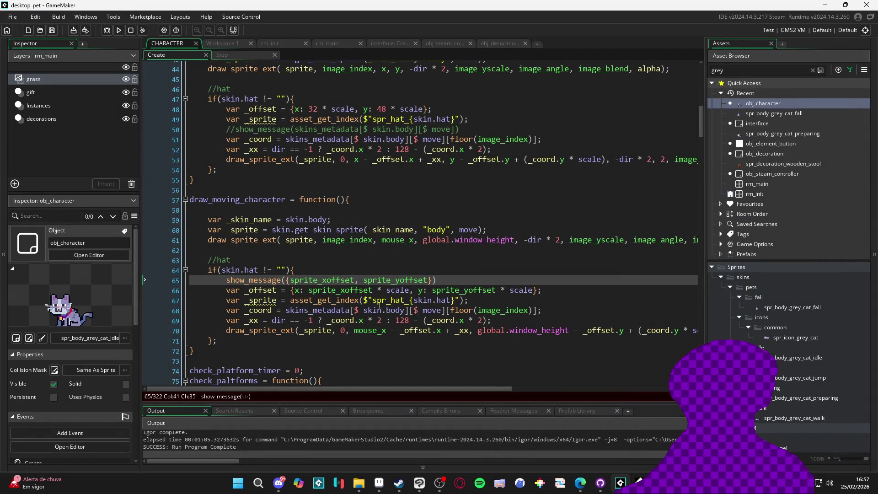
Compare origins of the grey cat icon, idle, jump, preparing, fall and walk sprites, ending on walk's 32, 48
{"action": "scroll", "coordinate": [96, 337], "scroll_direction": "down", "scroll_amount": 2}
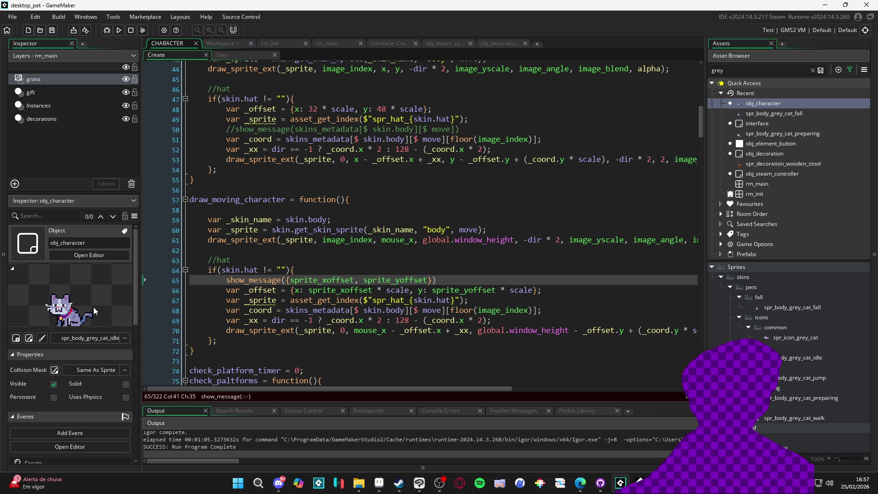
{"action": "scroll", "coordinate": [93, 311], "scroll_direction": "up", "scroll_amount": 2}
{"action": "left_click", "coordinate": [795, 338]}
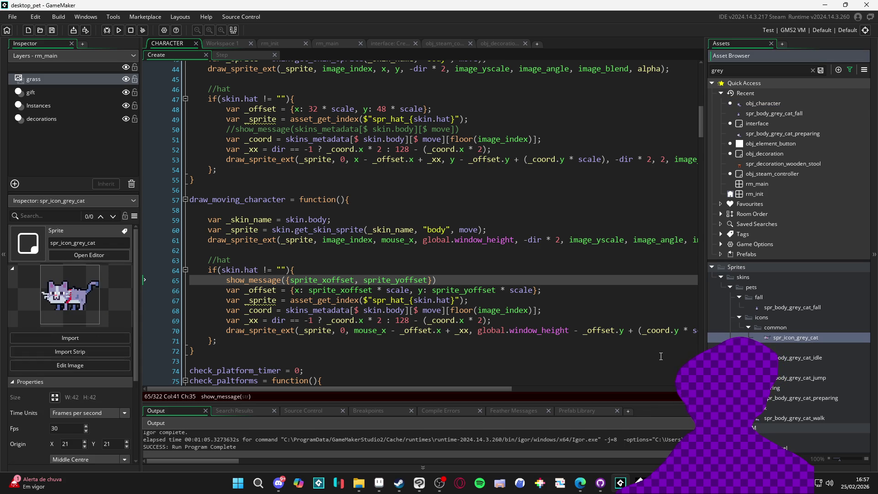
{"action": "left_click", "coordinate": [787, 357]}
{"action": "left_click", "coordinate": [799, 378]}
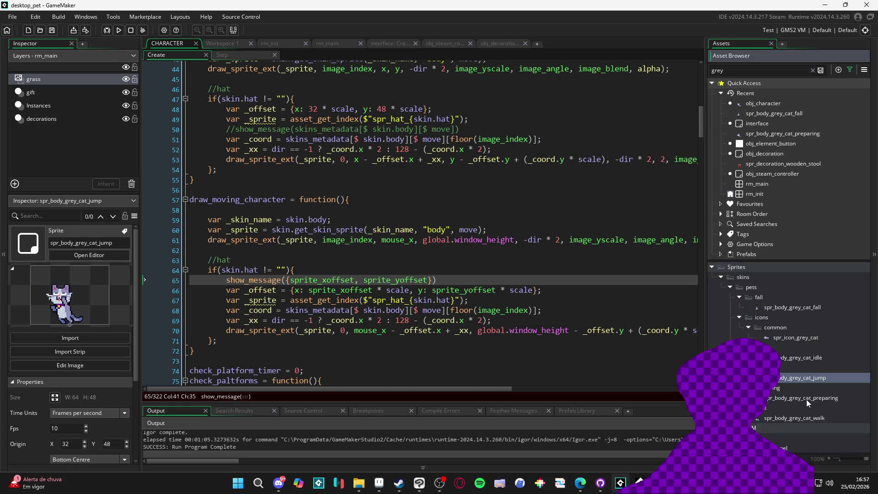
{"action": "left_click", "coordinate": [806, 399]}
{"action": "left_click", "coordinate": [809, 419]}
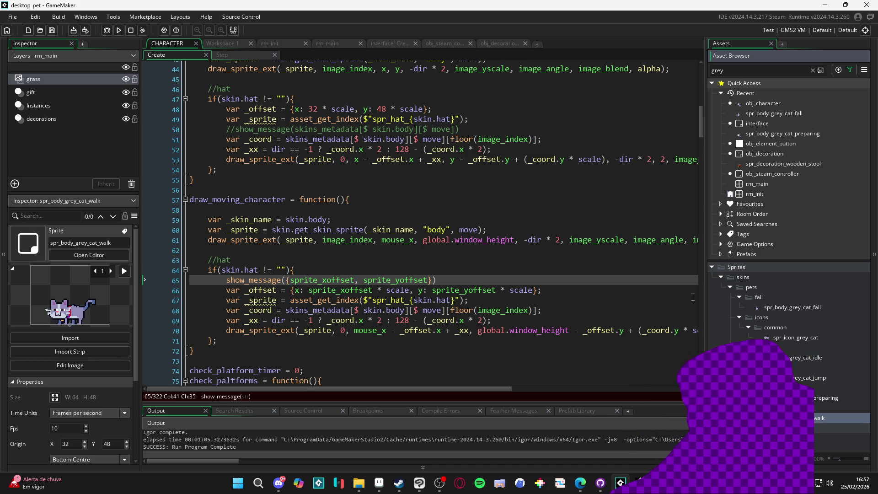
{"action": "left_click", "coordinate": [787, 338]}
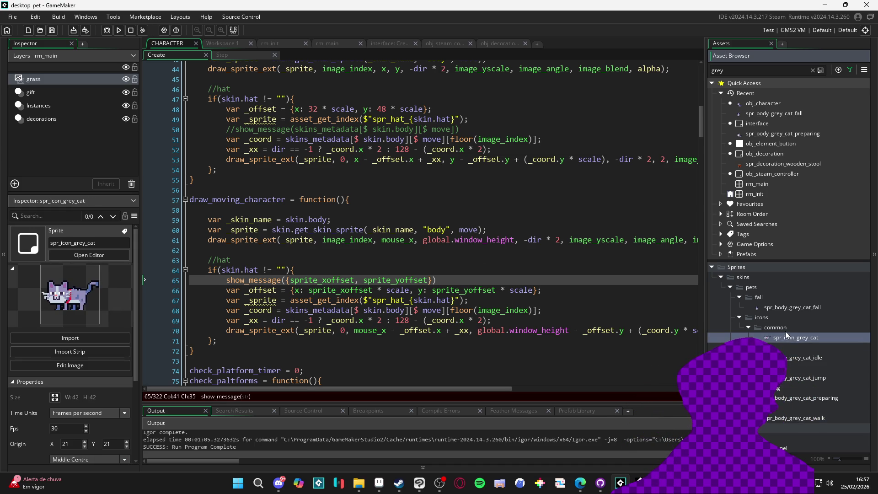
{"action": "left_click", "coordinate": [808, 306]}
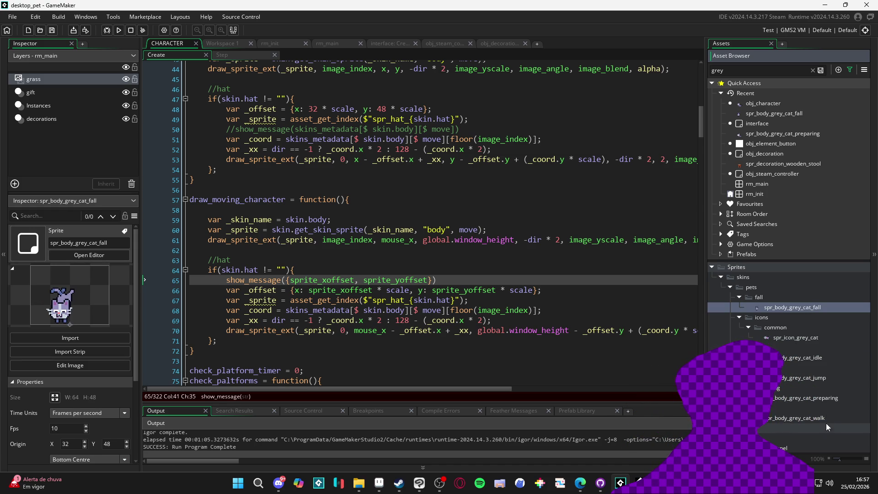
{"action": "left_click", "coordinate": [812, 418]}
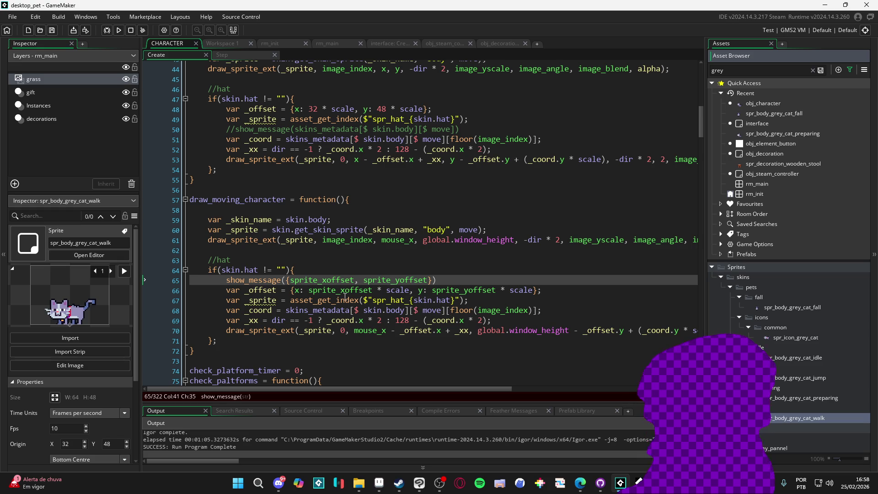
{"action": "left_click", "coordinate": [356, 279]}
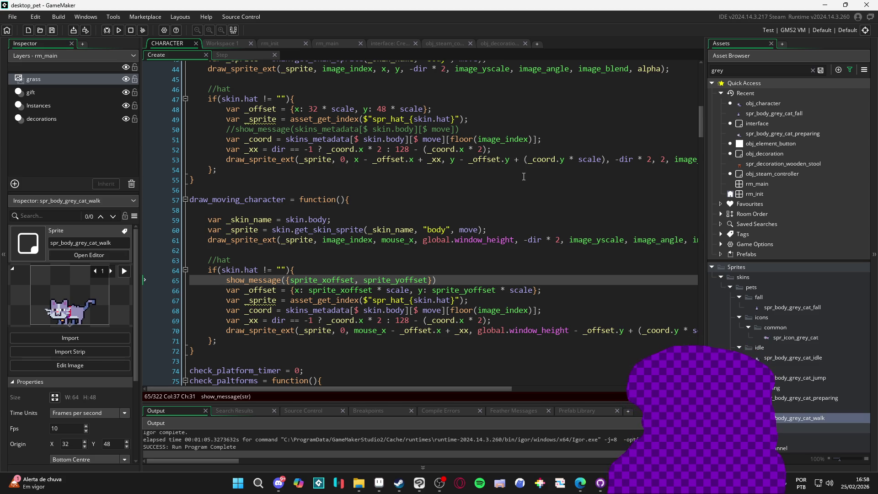
{"action": "left_click_drag", "start_coordinate": [408, 291], "coordinate": [378, 291]}
Remove both '* scale' factors from the line 66 hat offset and run the game
{"action": "key", "text": "BackSpace"}
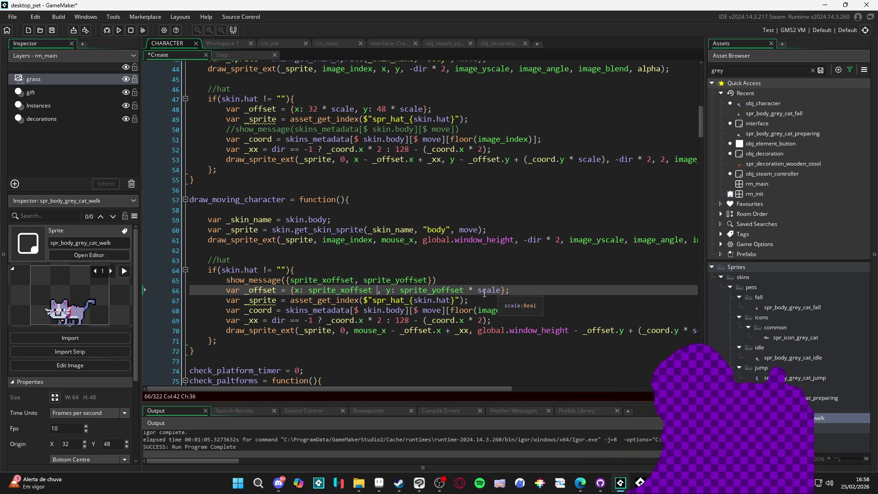
{"action": "left_click_drag", "start_coordinate": [463, 289], "coordinate": [501, 290]}
{"action": "key", "text": "BackSpace"}
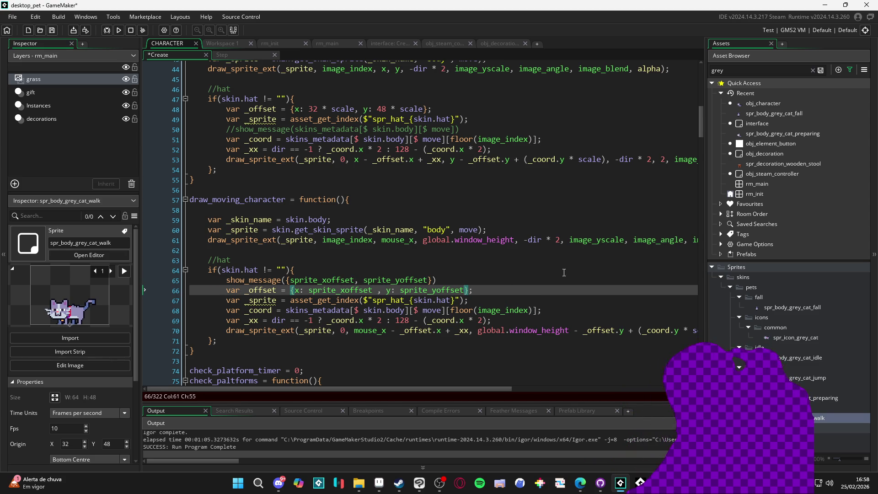
{"action": "key", "text": "F5"}
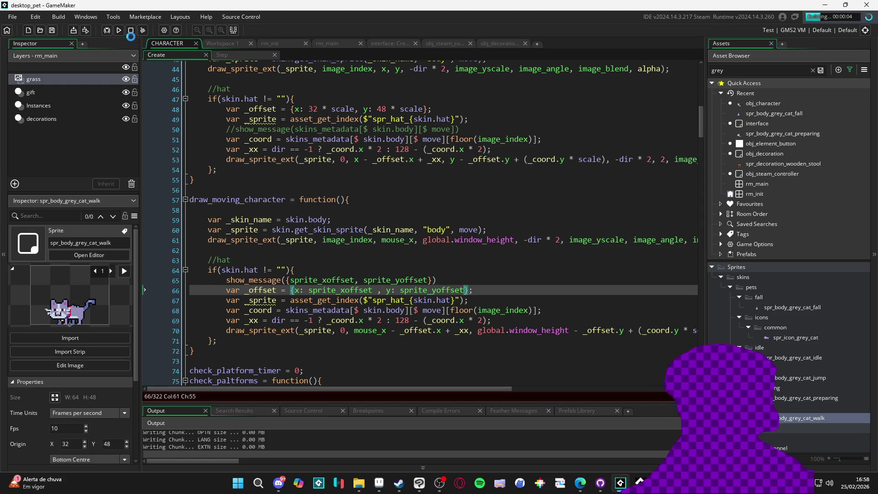
Comment out the show_message debug line with //, rerun, and close the game
{"action": "left_click", "coordinate": [226, 280]}
{"action": "type", "text": "//"}
{"action": "key", "text": "F5"}
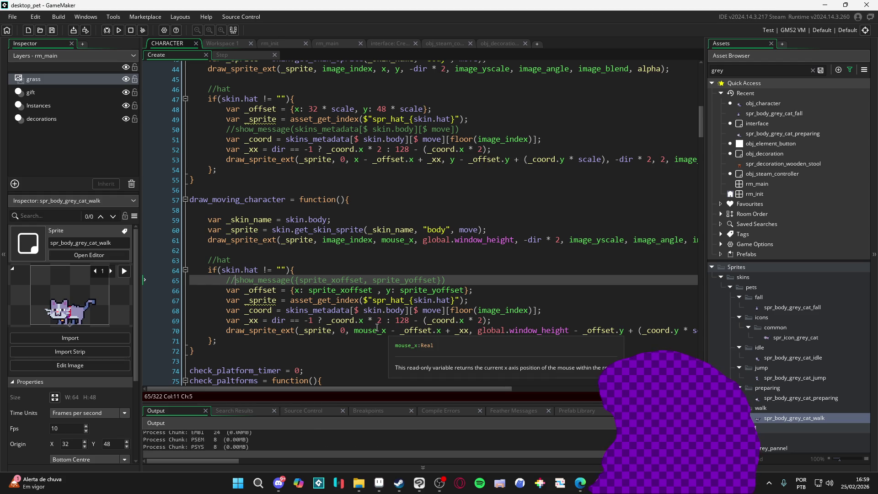
{"action": "key", "text": "alt+F4"}
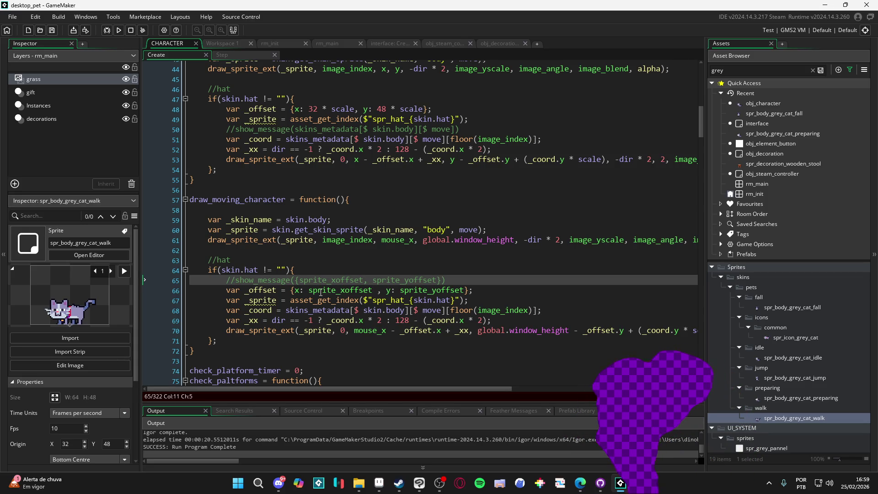
Wrap sprite_xoffset in abs() on line 66 and run the game again
{"action": "mouse_move", "coordinate": [315, 302]}
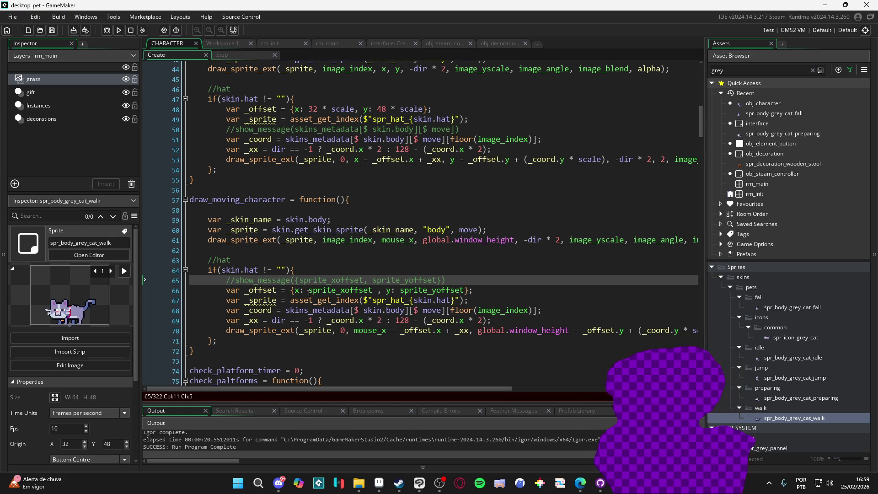
{"action": "left_click", "coordinate": [301, 289]}
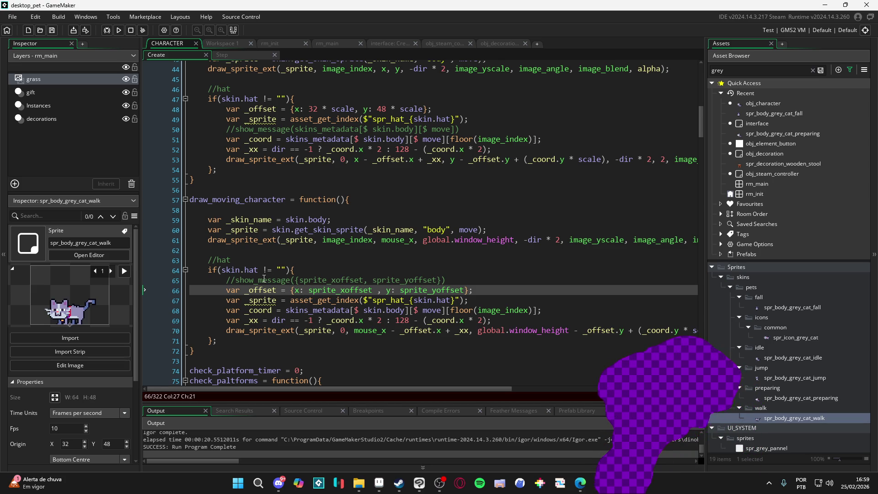
{"action": "type", "text": "abs("}
{"action": "key", "text": "ctrl+Right"}
{"action": "key", "text": "Left"}
{"action": "type", "text": ")"}
{"action": "key", "text": "F5"}
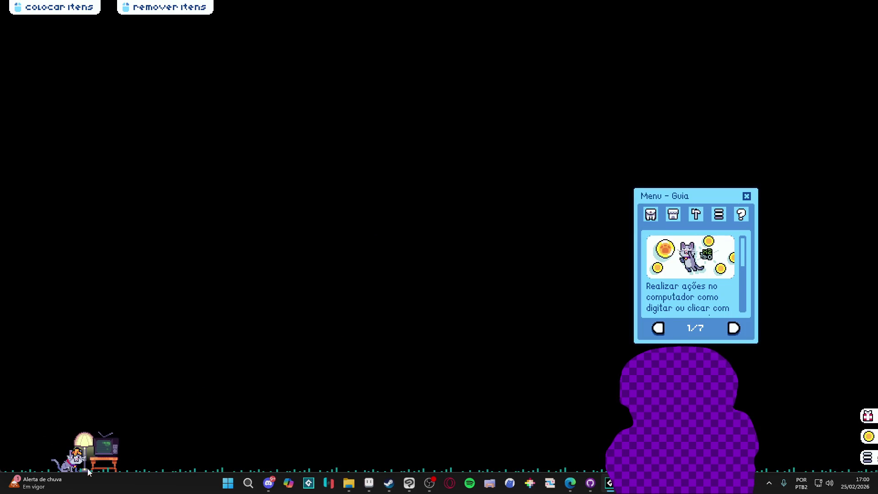
Drag the cat pet, switch to the ghost skin via Inventário, drag it, then return to GameMaker
{"action": "mouse_move", "coordinate": [82, 457]}
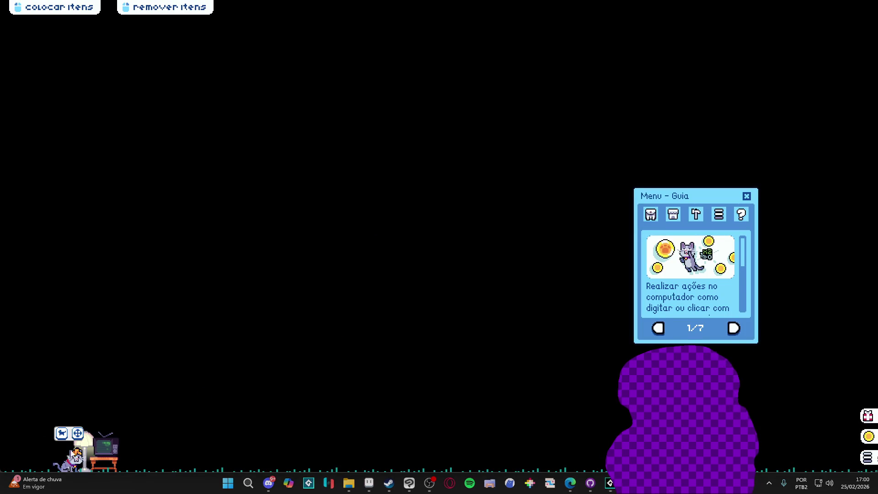
{"action": "left_click_drag", "start_coordinate": [77, 433], "coordinate": [462, 284]}
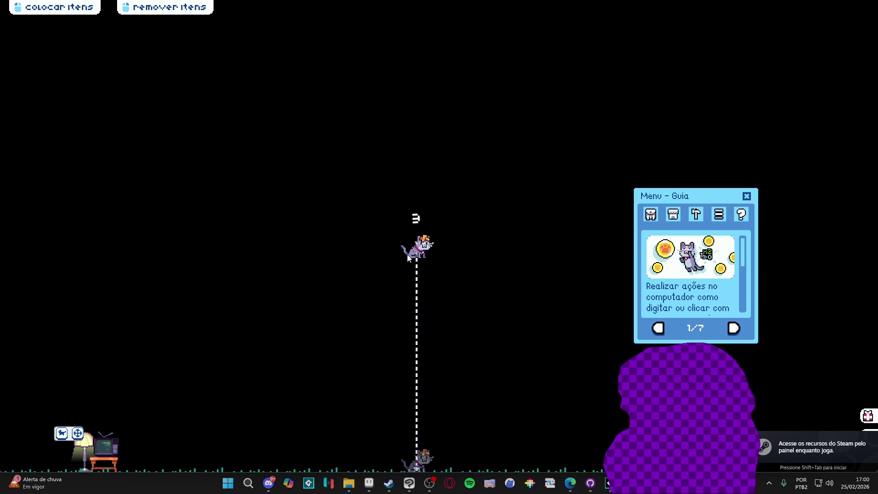
{"action": "left_click", "coordinate": [651, 214]}
{"action": "left_click", "coordinate": [678, 253]}
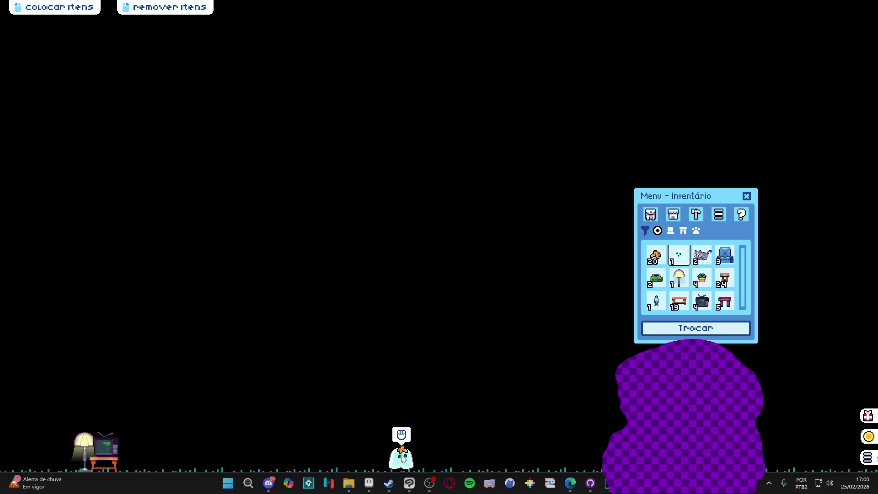
{"action": "mouse_move", "coordinate": [400, 433]}
{"action": "left_mouse_down"}
{"action": "mouse_move", "coordinate": [405, 398]}
{"action": "mouse_move", "coordinate": [320, 277]}
{"action": "mouse_move", "coordinate": [382, 277]}
{"action": "left_mouse_up"}
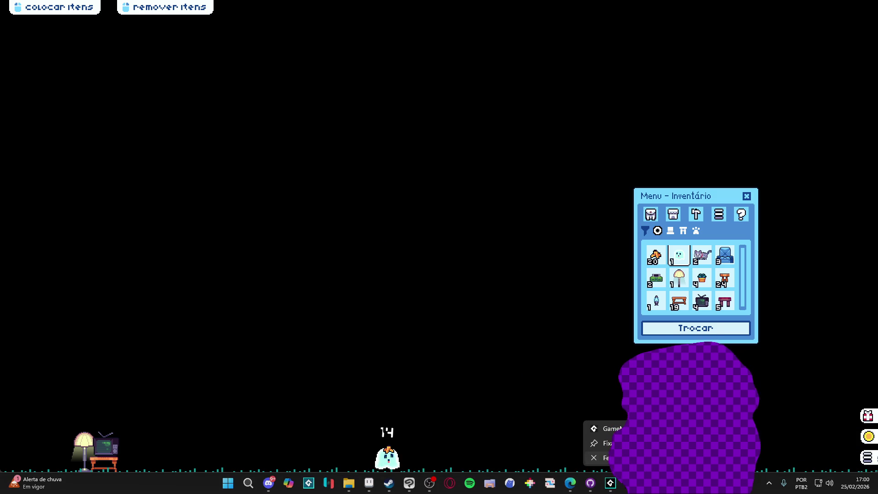
{"action": "left_click", "coordinate": [610, 483]}
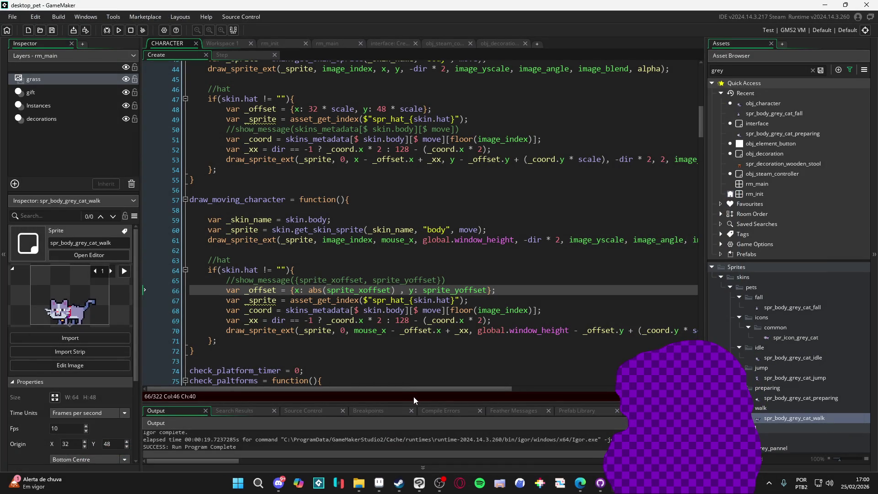
{"action": "mouse_move", "coordinate": [454, 394]}
{"action": "left_mouse_down"}
{"action": "mouse_move", "coordinate": [520, 390]}
{"action": "mouse_move", "coordinate": [459, 391]}
{"action": "left_mouse_up"}
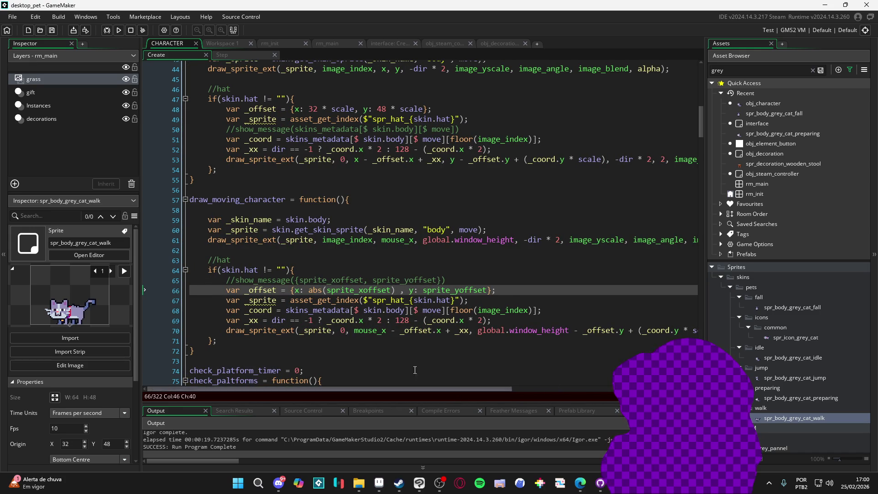
{"action": "left_click_drag", "start_coordinate": [445, 280], "coordinate": [184, 275]}
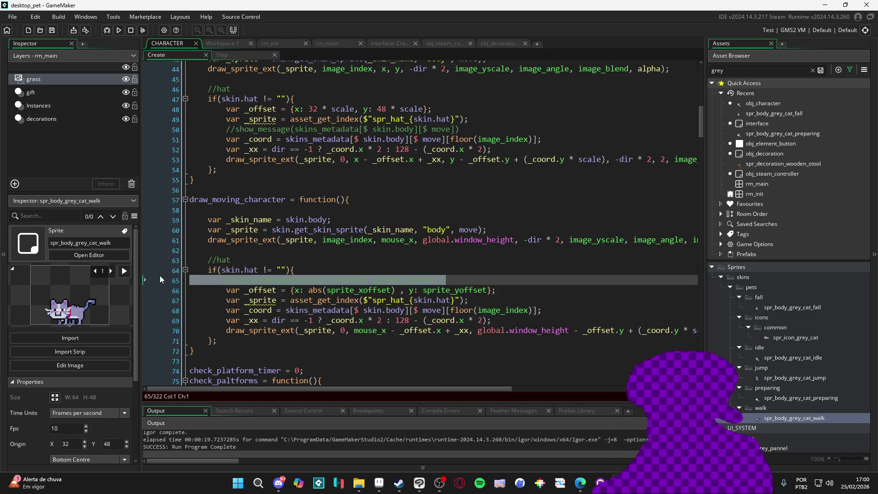
{"action": "key", "text": "BackSpace"}
{"action": "key", "text": "BackSpace"}
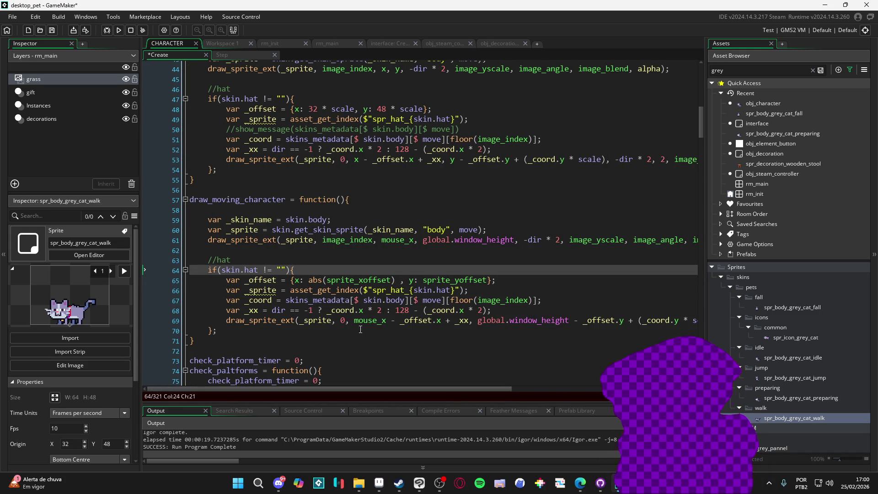
{"action": "left_click", "coordinate": [368, 316]}
{"action": "left_click_drag", "start_coordinate": [382, 326], "coordinate": [218, 330]}
{"action": "scroll", "coordinate": [348, 317], "scroll_direction": "up", "scroll_amount": 2}
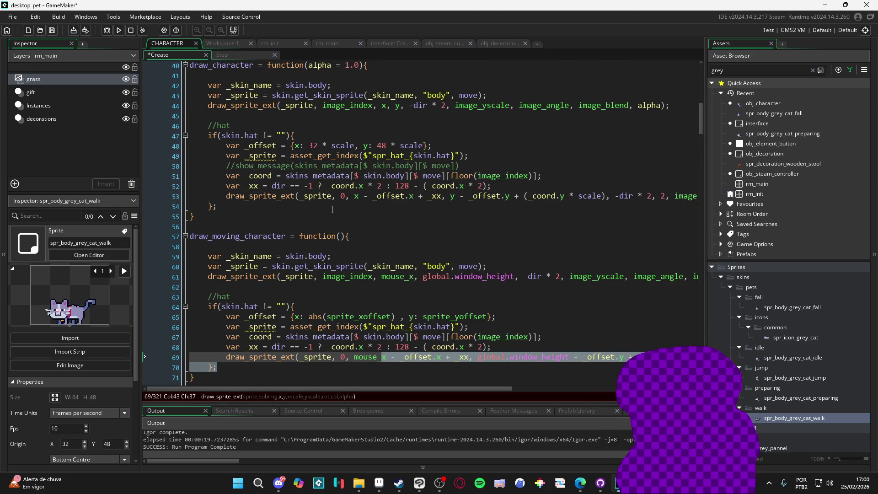
{"action": "scroll", "coordinate": [338, 215], "scroll_direction": "up", "scroll_amount": 1}
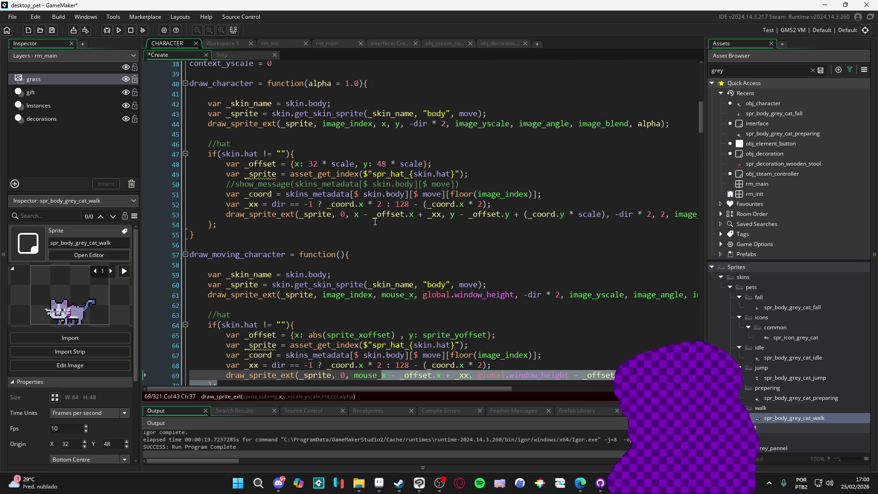
{"action": "scroll", "coordinate": [370, 223], "scroll_direction": "down", "scroll_amount": 4}
{"action": "left_click", "coordinate": [401, 301]}
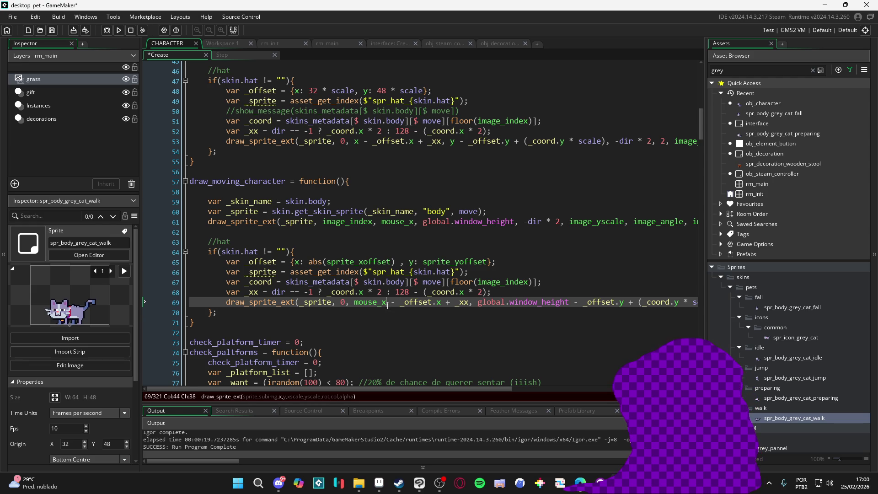
{"action": "left_click", "coordinate": [356, 302]}
{"action": "left_click", "coordinate": [377, 303]}
{"action": "left_click", "coordinate": [354, 140]}
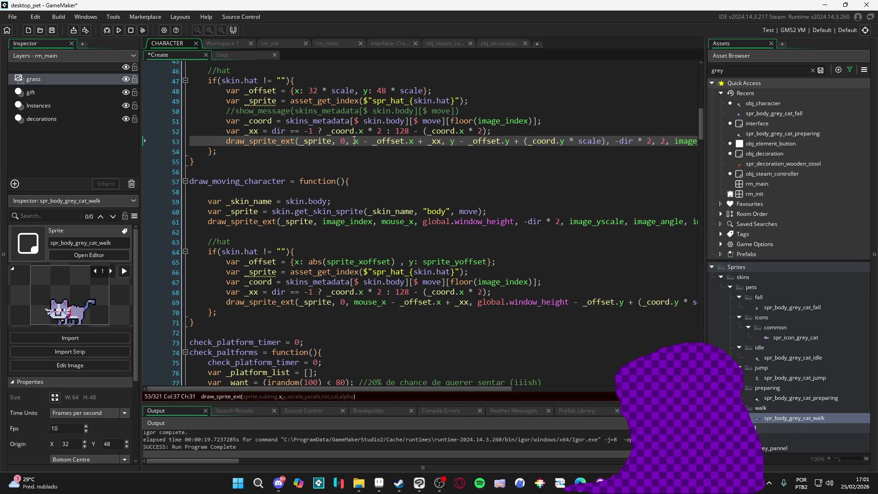
{"action": "left_click", "coordinate": [356, 142]}
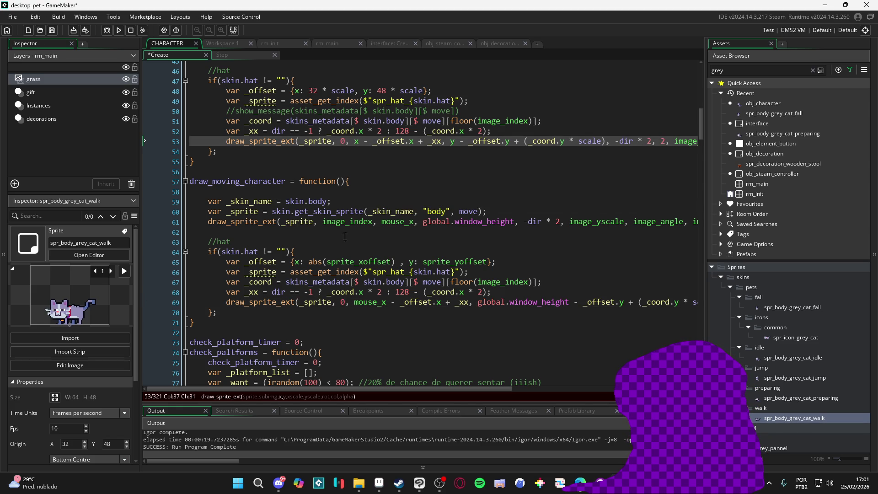
{"action": "left_click", "coordinate": [381, 303]}
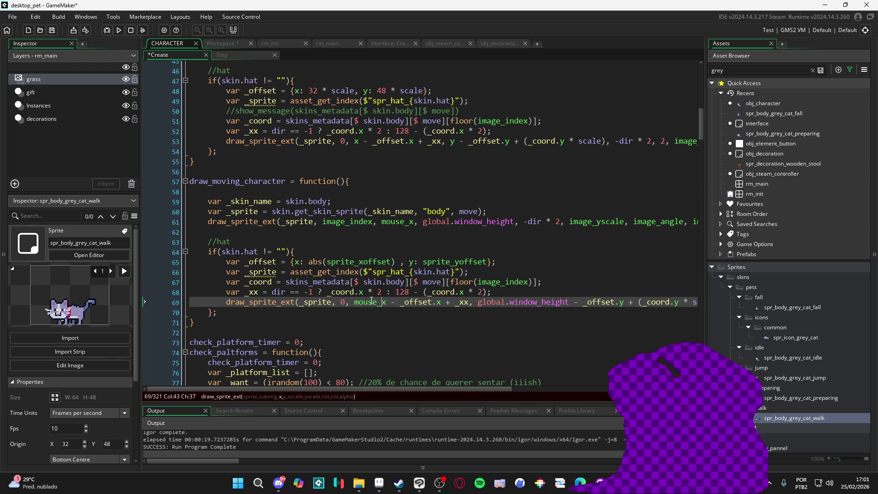
{"action": "key", "text": "Right"}
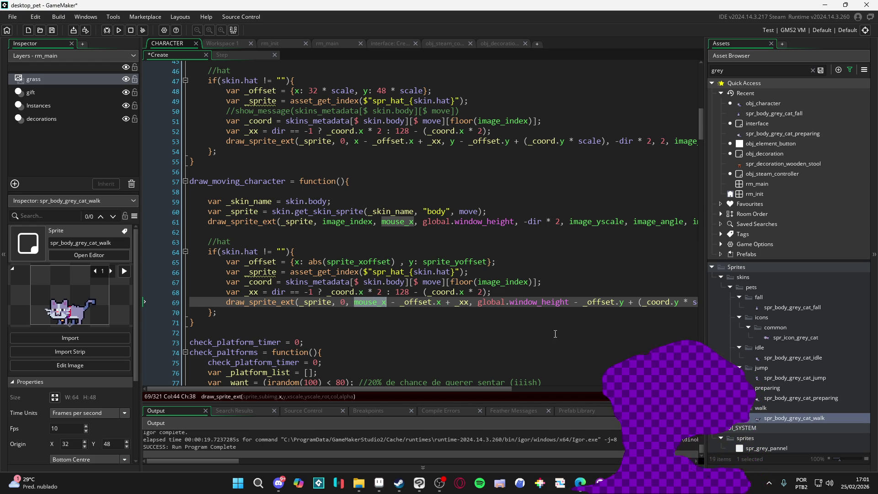
{"action": "mouse_move", "coordinate": [507, 390]}
{"action": "left_mouse_down"}
{"action": "mouse_move", "coordinate": [571, 390]}
{"action": "mouse_move", "coordinate": [460, 387]}
{"action": "left_mouse_up"}
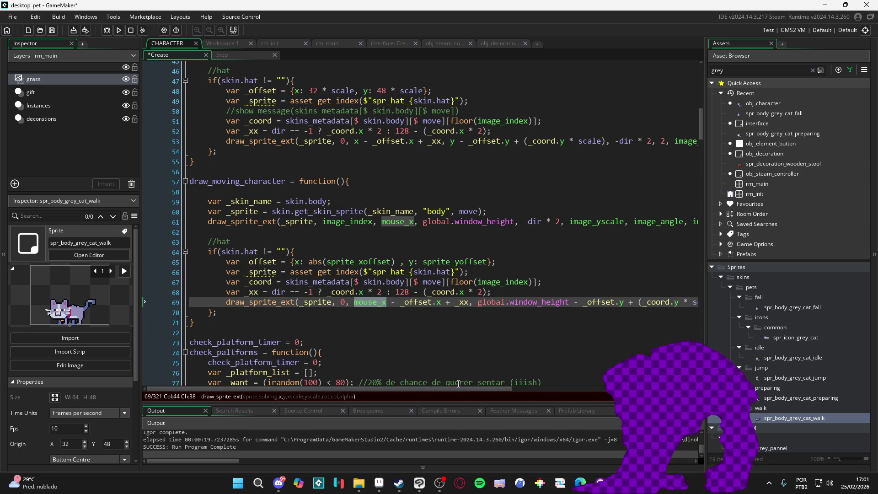
{"action": "left_click", "coordinate": [284, 172]}
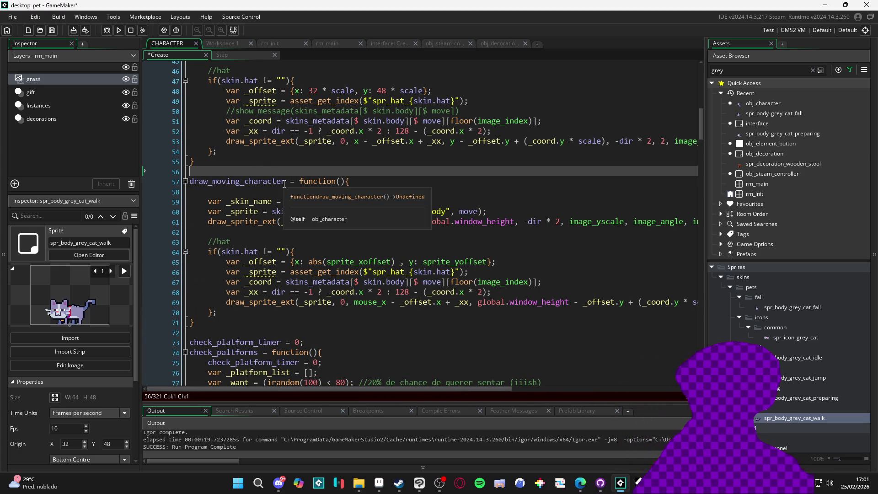
Type 'var _xx =' on blank line 56, then review the hat x-position and abs(sprite_xoffset) code
{"action": "type", "text": "var _xx ="}
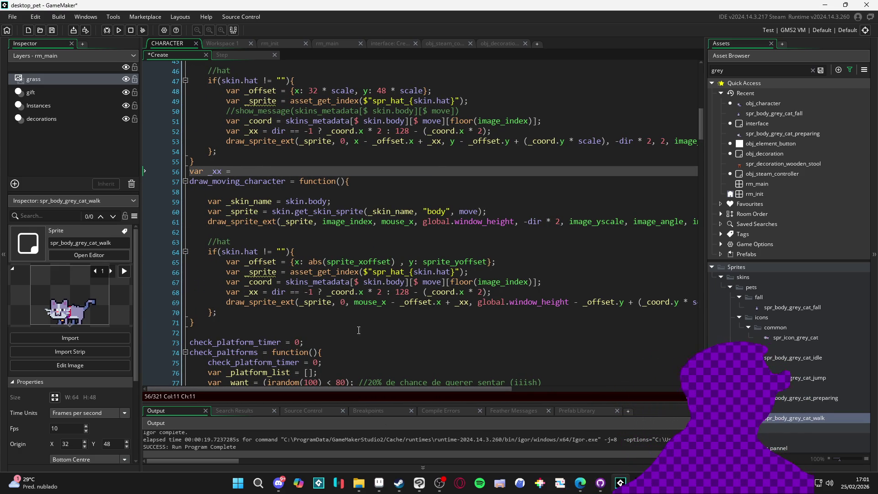
{"action": "mouse_move", "coordinate": [354, 302]}
{"action": "left_mouse_down"}
{"action": "mouse_move", "coordinate": [465, 304]}
{"action": "mouse_move", "coordinate": [465, 316]}
{"action": "mouse_move", "coordinate": [468, 303]}
{"action": "left_mouse_up"}
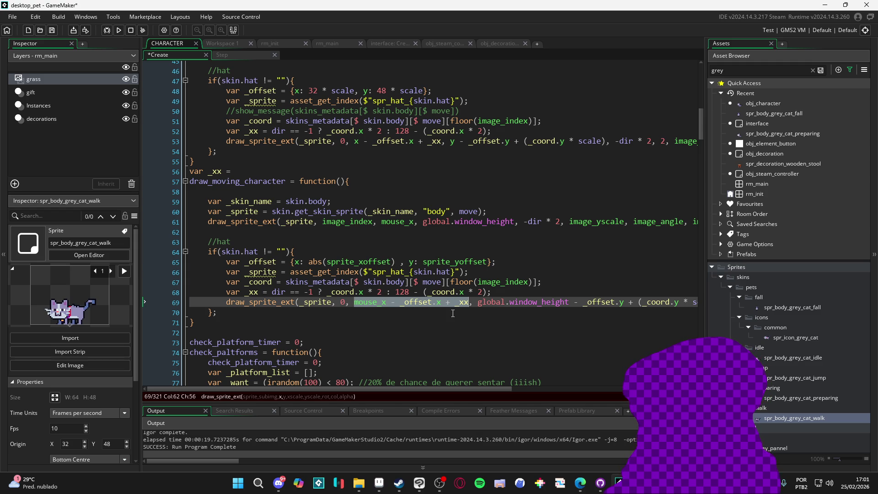
{"action": "scroll", "coordinate": [454, 301], "scroll_direction": "up", "scroll_amount": 1}
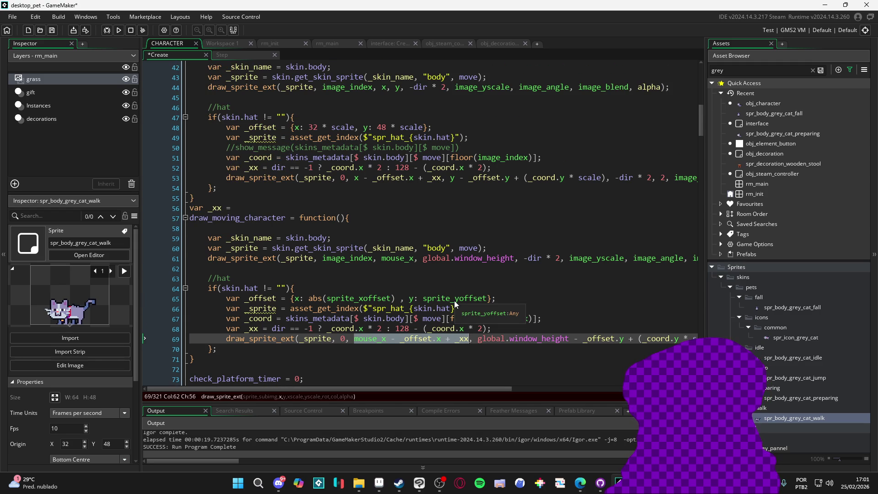
{"action": "scroll", "coordinate": [454, 300], "scroll_direction": "up", "scroll_amount": 1}
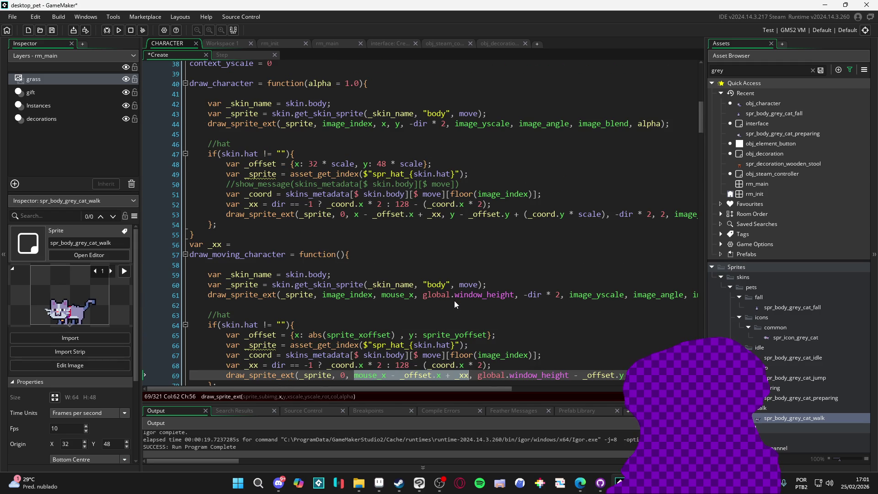
{"action": "scroll", "coordinate": [454, 301], "scroll_direction": "up", "scroll_amount": 1}
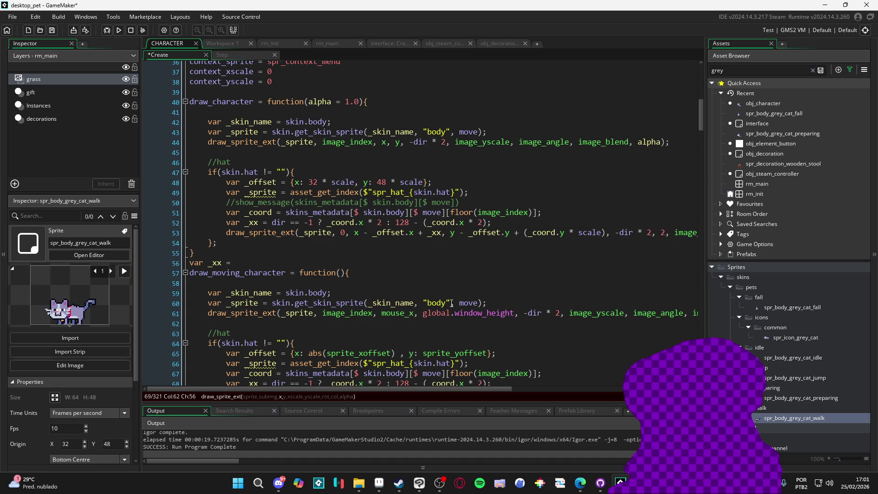
{"action": "scroll", "coordinate": [451, 303], "scroll_direction": "down", "scroll_amount": 2}
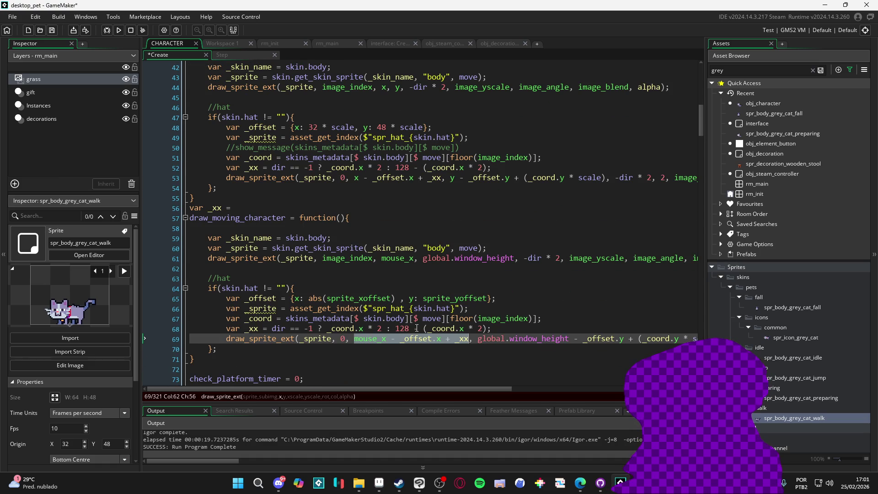
{"action": "left_click_drag", "start_coordinate": [397, 300], "coordinate": [311, 297]}
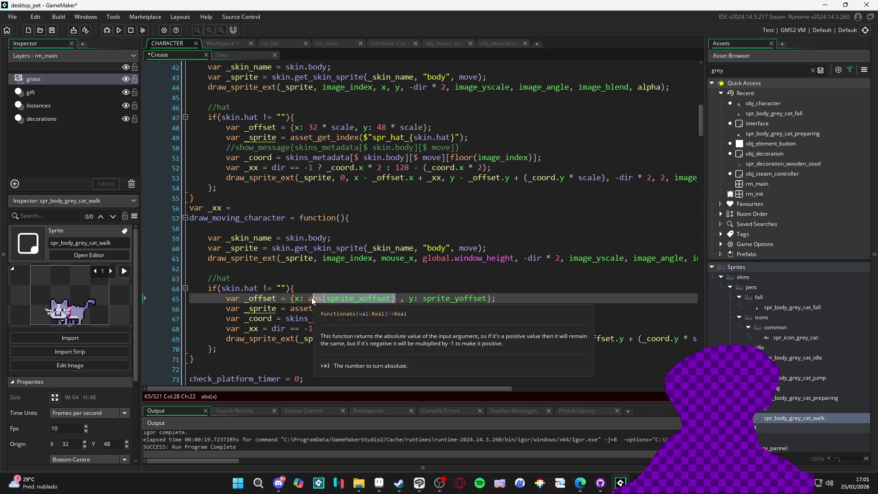
{"action": "left_click", "coordinate": [369, 338]}
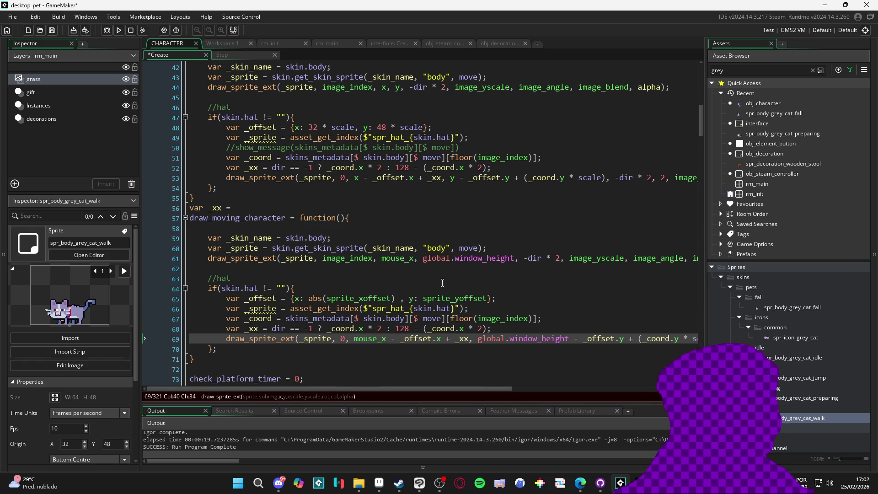
Review the sprite-offset struct on line 65 and the _xx calculation in draw_character
{"action": "scroll", "coordinate": [395, 221], "scroll_direction": "up", "scroll_amount": 3}
{"action": "scroll", "coordinate": [395, 221], "scroll_direction": "down", "scroll_amount": 1}
{"action": "scroll", "coordinate": [396, 221], "scroll_direction": "down", "scroll_amount": 2}
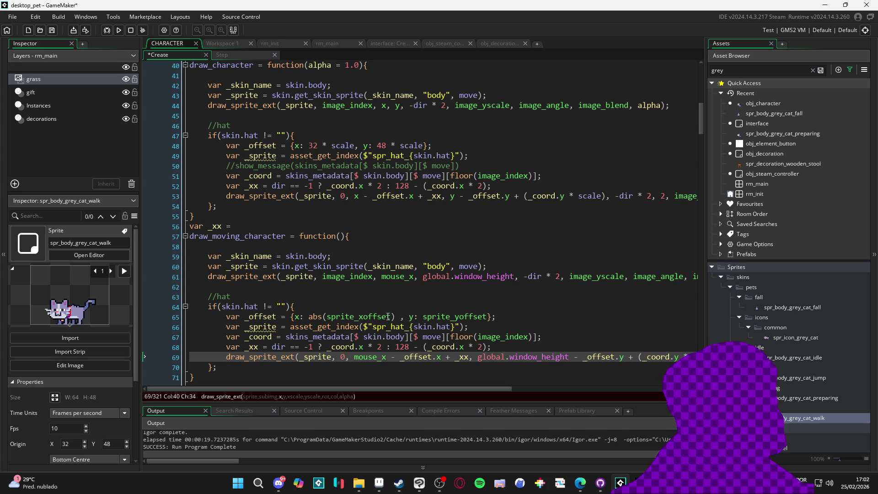
{"action": "left_click_drag", "start_coordinate": [292, 317], "coordinate": [513, 314]}
{"action": "key", "text": "ctrl+c"}
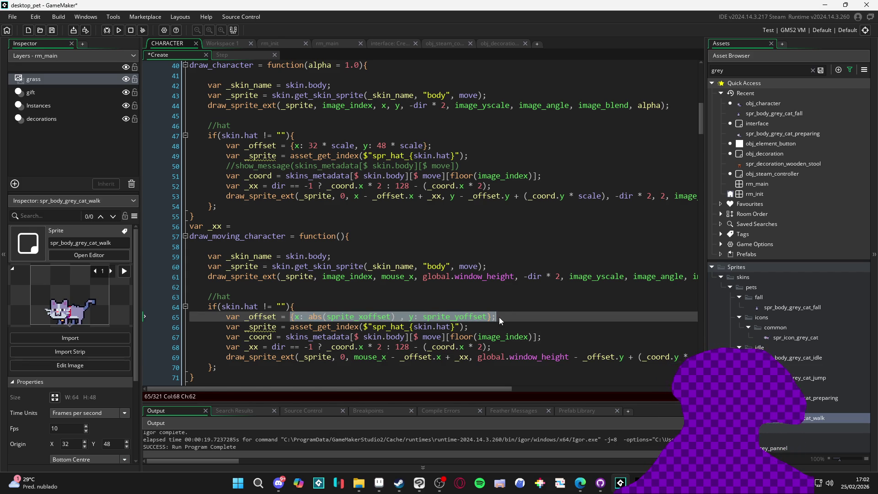
{"action": "left_click", "coordinate": [499, 316]}
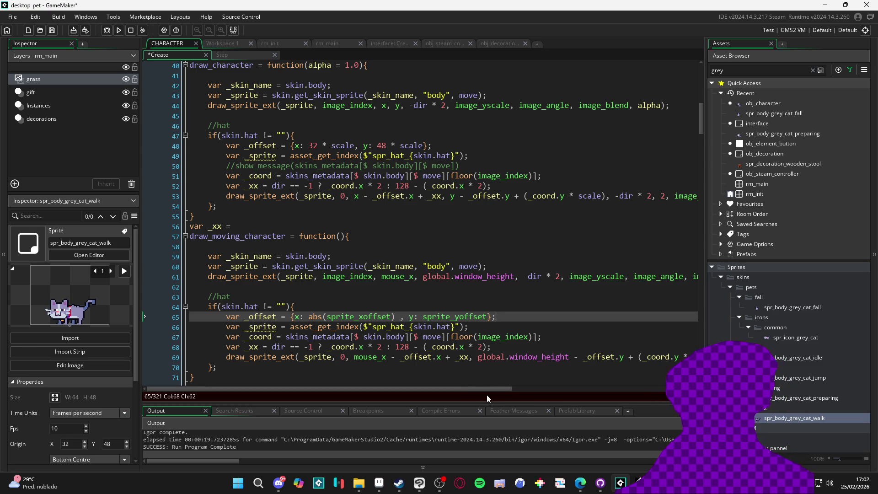
{"action": "mouse_move", "coordinate": [462, 388]}
{"action": "left_mouse_down"}
{"action": "mouse_move", "coordinate": [605, 396]}
{"action": "mouse_move", "coordinate": [472, 395]}
{"action": "left_mouse_up"}
{"action": "scroll", "coordinate": [295, 222], "scroll_direction": "up", "scroll_amount": 2}
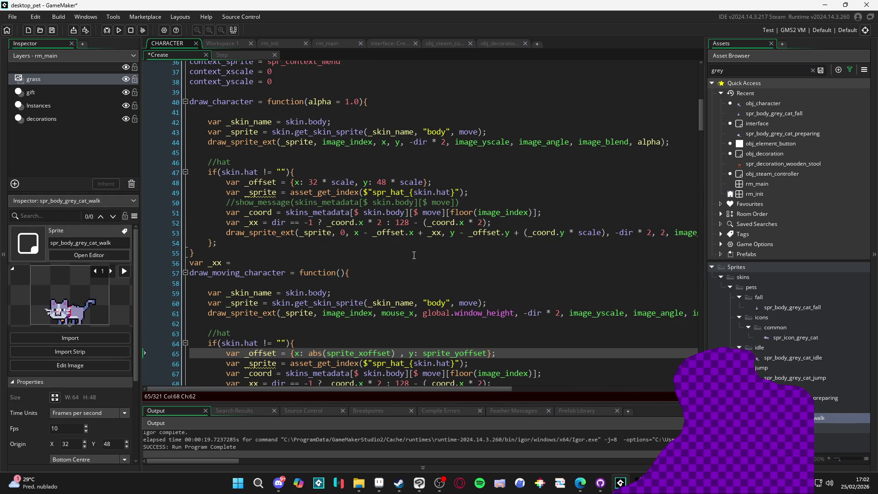
{"action": "mouse_move", "coordinate": [363, 388]}
{"action": "left_mouse_down"}
{"action": "mouse_move", "coordinate": [385, 399]}
{"action": "mouse_move", "coordinate": [360, 399]}
{"action": "left_mouse_up"}
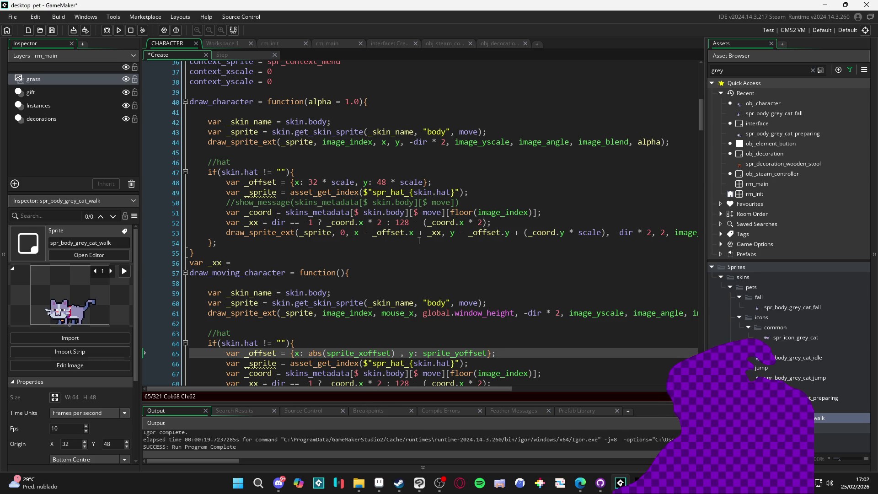
{"action": "left_click", "coordinate": [403, 223]}
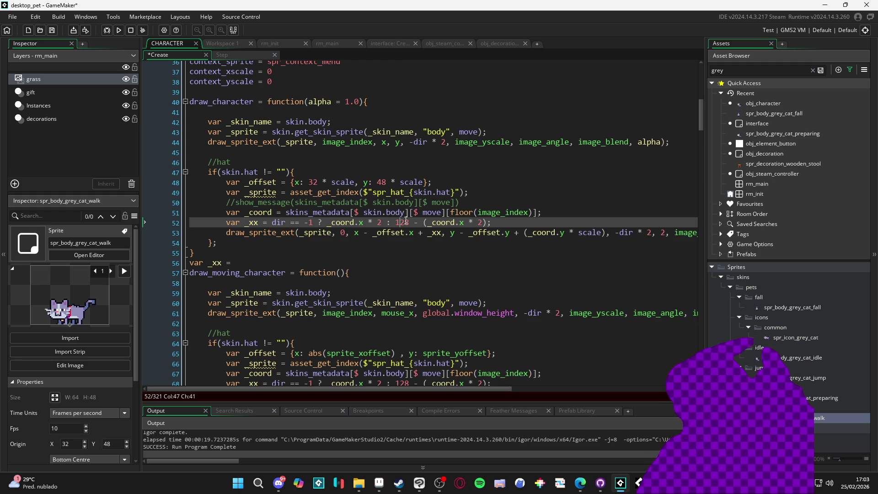
Replace the hardcoded 128 on line 52 with sprite_width
{"action": "double_click", "coordinate": [402, 222]}
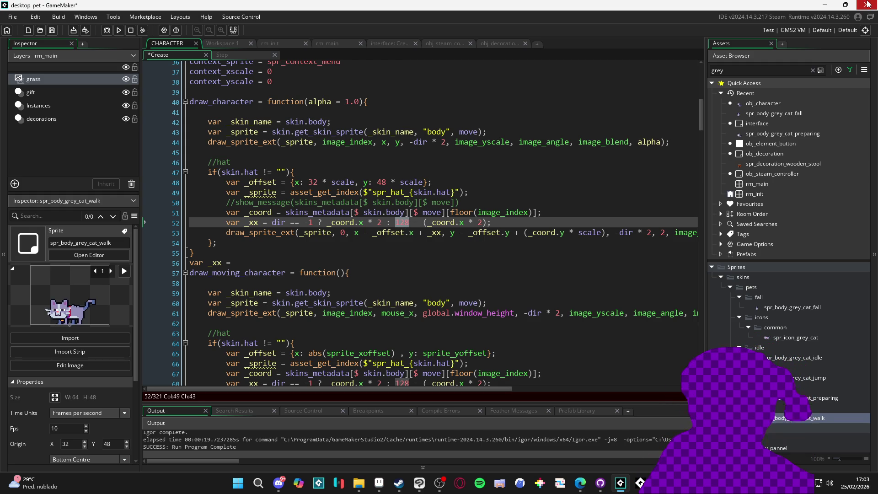
{"action": "type", "text": "sprite_width"}
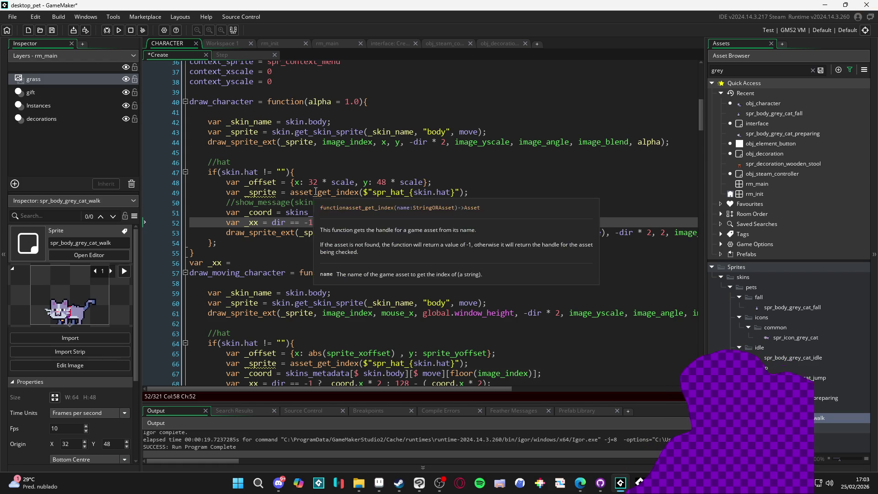
{"action": "left_click_drag", "start_coordinate": [427, 182], "coordinate": [296, 184]}
{"action": "type", "text": "draw_moving_character"}
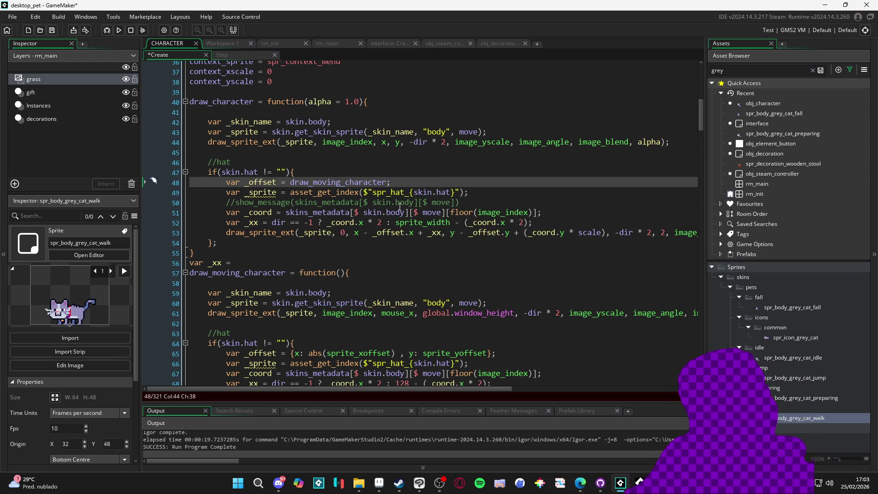
{"action": "key", "text": "ctrl+z"}
Copy line 65's sprite-offset struct over the fixed hat offset on line 48
{"action": "left_click_drag", "start_coordinate": [497, 355], "coordinate": [289, 354]}
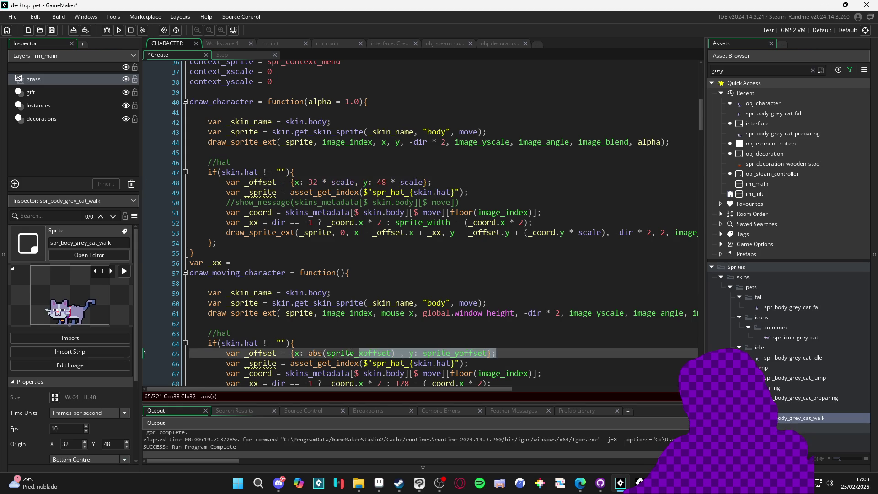
{"action": "left_click", "coordinate": [438, 179]}
{"action": "left_click_drag", "start_coordinate": [437, 179], "coordinate": [289, 182]}
{"action": "key", "text": "ctrl+v"}
Delete the leftover 'var _xx =' line and review the draw_moving_character function
{"action": "scroll", "coordinate": [411, 267], "scroll_direction": "down", "scroll_amount": 1}
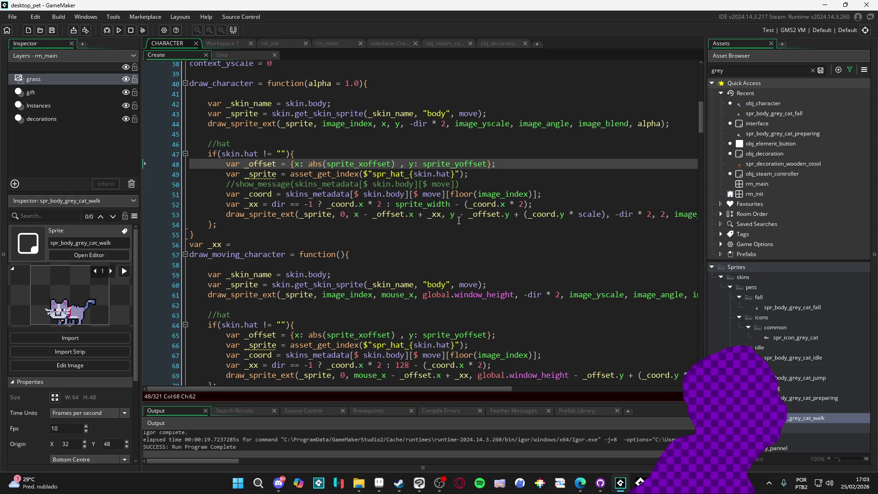
{"action": "left_click_drag", "start_coordinate": [235, 245], "coordinate": [192, 244]}
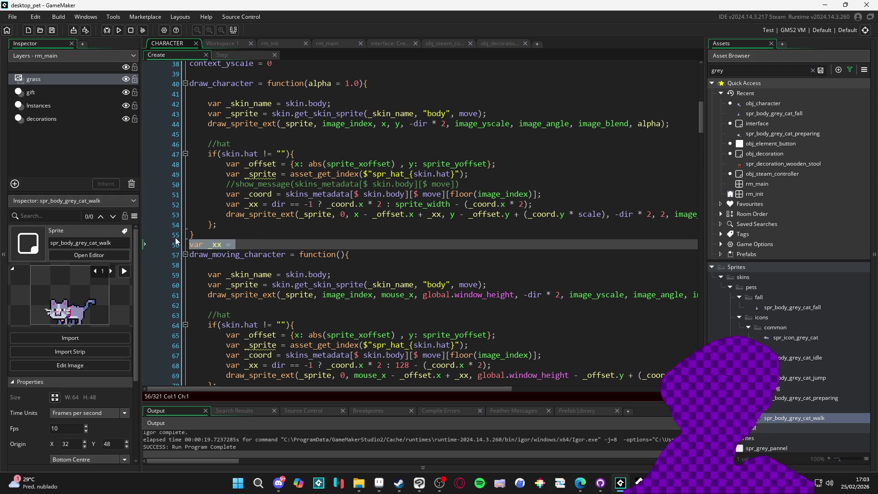
{"action": "key", "text": "BackSpace"}
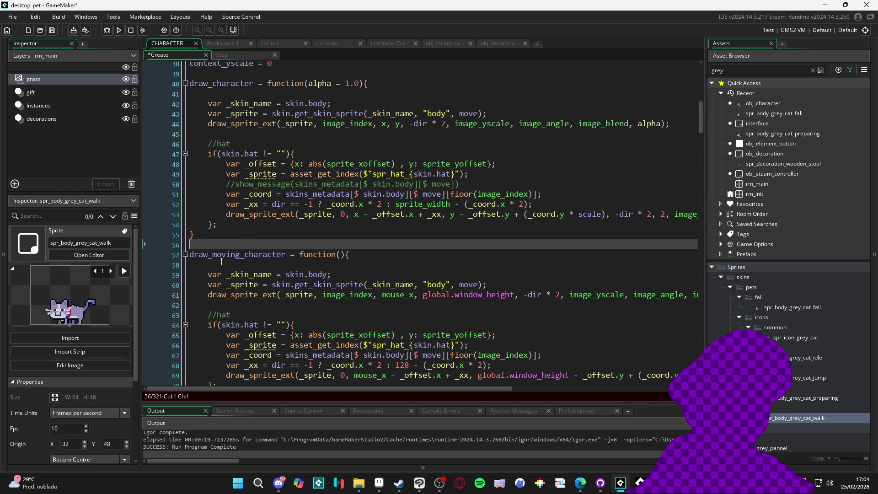
{"action": "scroll", "coordinate": [226, 239], "scroll_direction": "down", "scroll_amount": 1}
{"action": "left_click", "coordinate": [226, 245]}
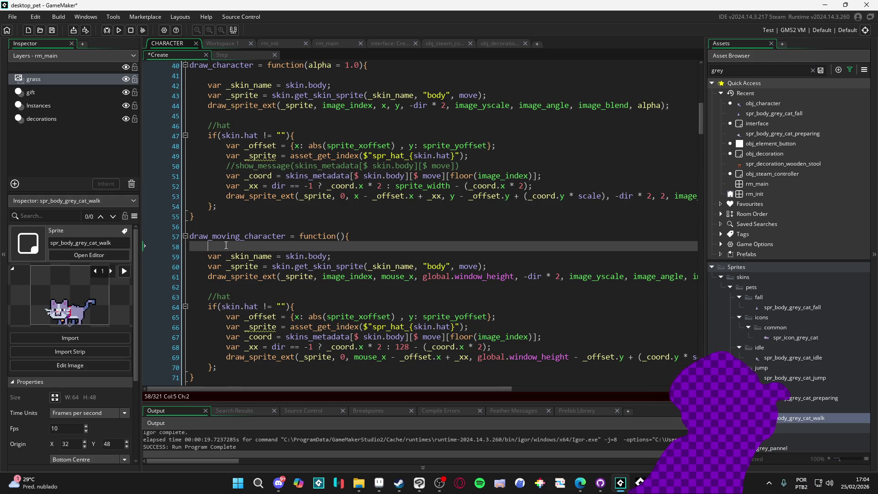
{"action": "scroll", "coordinate": [226, 245], "scroll_direction": "up", "scroll_amount": 2}
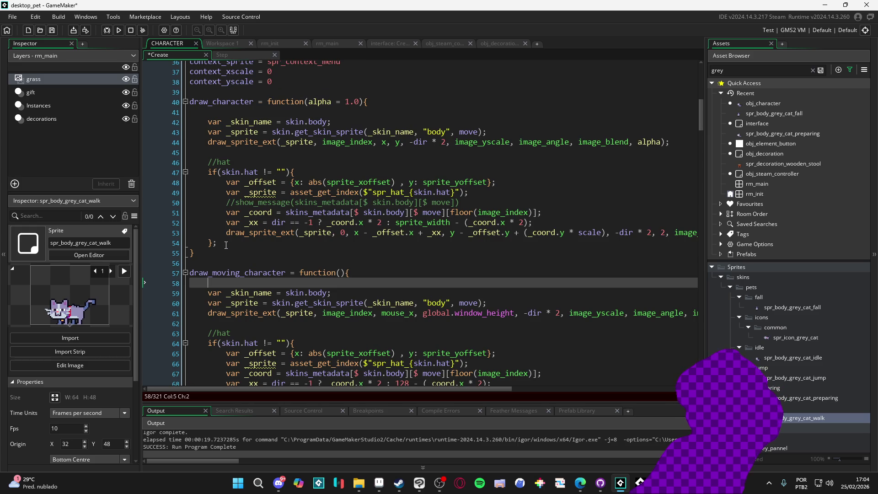
{"action": "scroll", "coordinate": [226, 245], "scroll_direction": "down", "scroll_amount": 2}
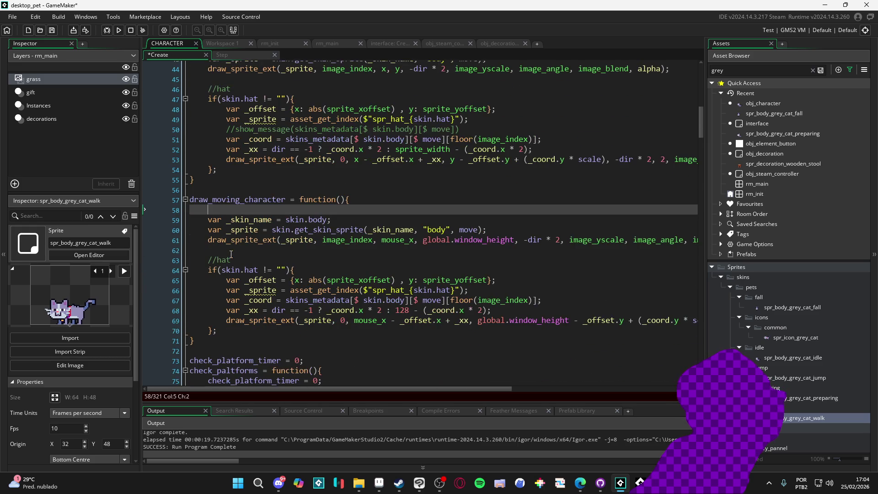
{"action": "scroll", "coordinate": [231, 254], "scroll_direction": "up", "scroll_amount": 1}
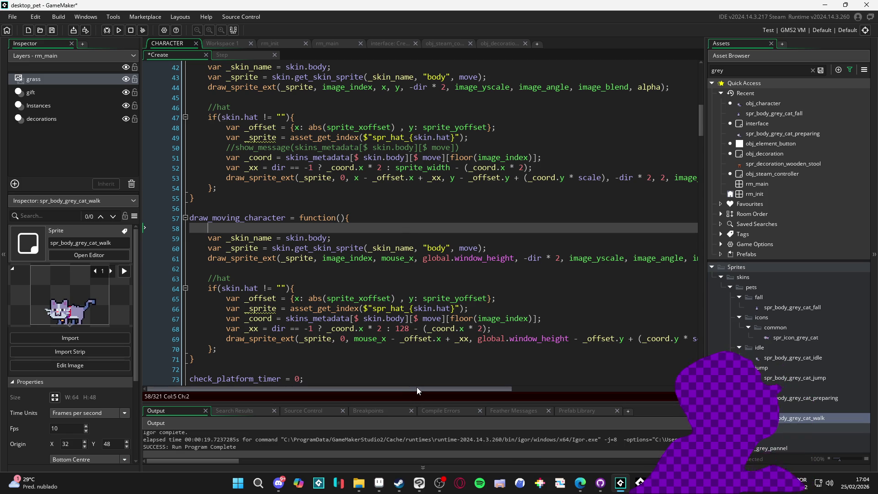
{"action": "mouse_move", "coordinate": [420, 390]}
{"action": "left_mouse_down"}
{"action": "mouse_move", "coordinate": [443, 390]}
{"action": "mouse_move", "coordinate": [410, 391]}
{"action": "left_mouse_up"}
{"action": "scroll", "coordinate": [251, 155], "scroll_direction": "up", "scroll_amount": 2}
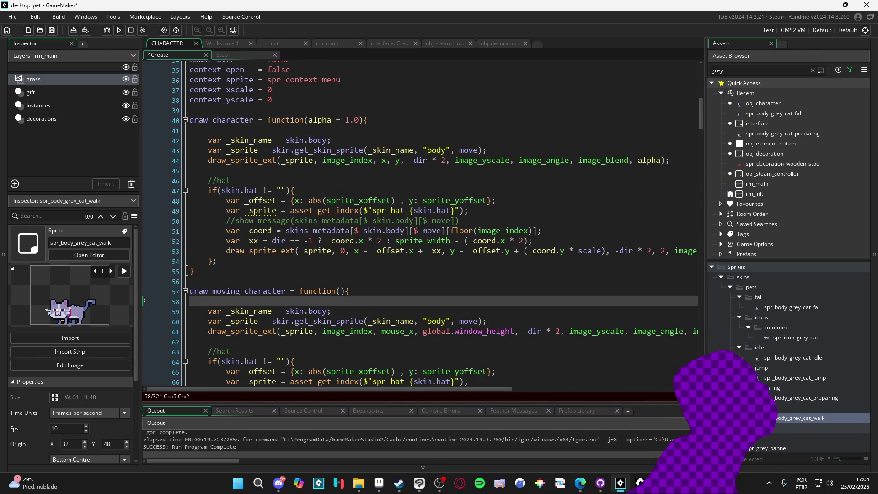
{"action": "mouse_move", "coordinate": [251, 153]}
{"action": "left_mouse_down"}
{"action": "mouse_move", "coordinate": [320, 220]}
{"action": "mouse_move", "coordinate": [350, 231]}
{"action": "left_mouse_up"}
{"action": "left_click", "coordinate": [349, 231]}
{"action": "left_click", "coordinate": [392, 161]}
{"action": "left_click", "coordinate": [380, 161]}
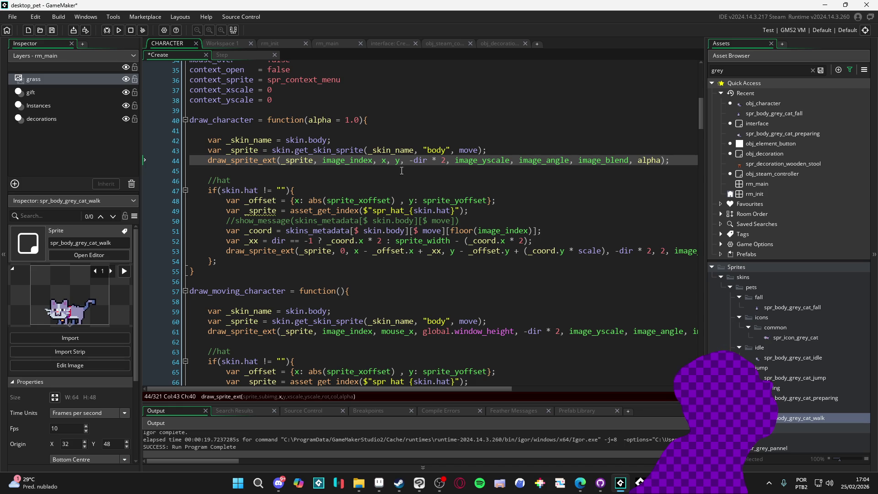
{"action": "left_click", "coordinate": [402, 162]}
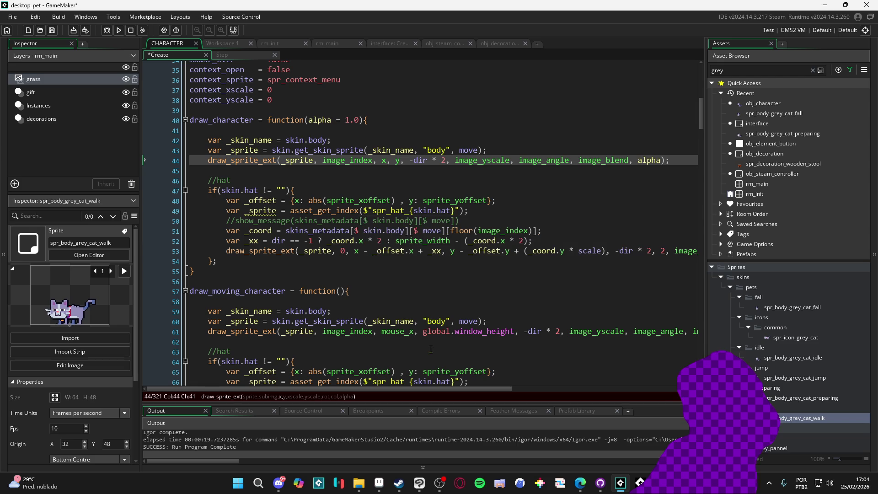
{"action": "mouse_move", "coordinate": [429, 329]}
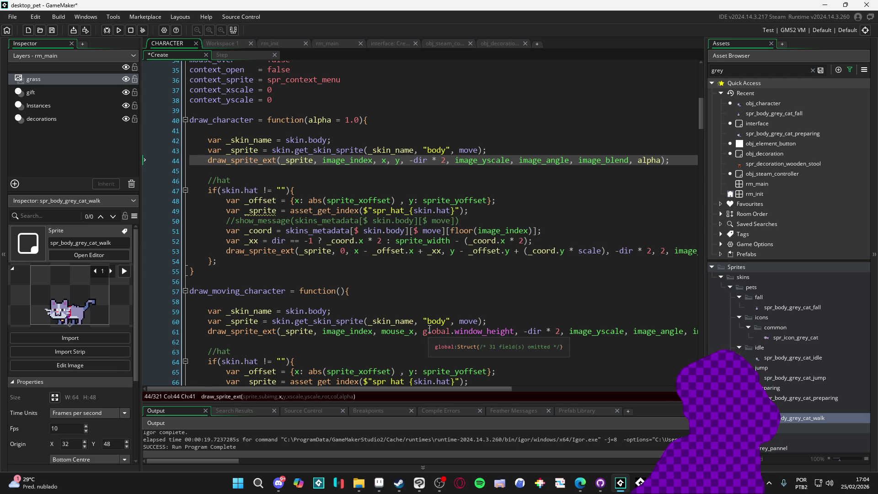
{"action": "scroll", "coordinate": [439, 330], "scroll_direction": "down", "scroll_amount": 2}
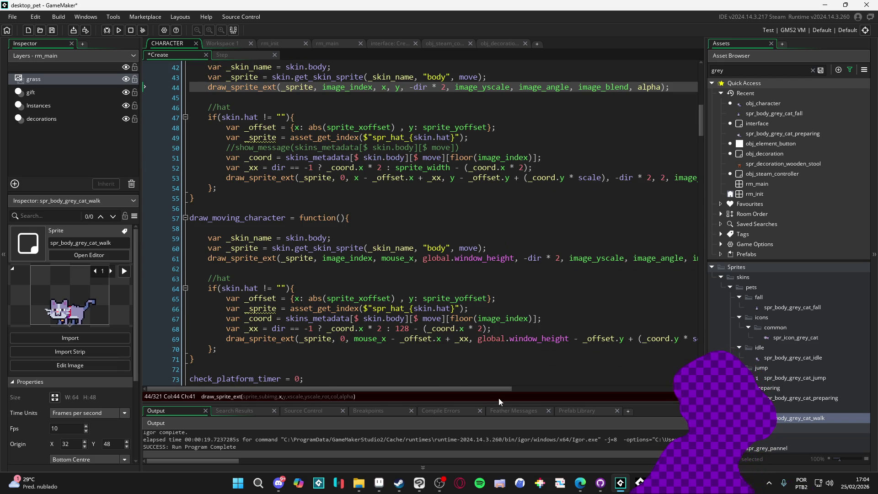
{"action": "mouse_move", "coordinate": [504, 390]}
{"action": "left_mouse_down"}
{"action": "mouse_move", "coordinate": [572, 391]}
{"action": "mouse_move", "coordinate": [501, 389]}
{"action": "left_mouse_up"}
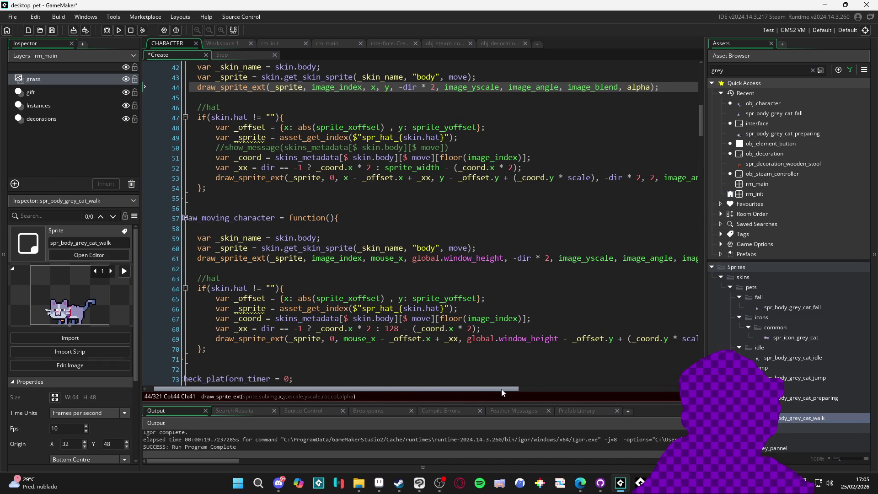
{"action": "left_click_drag", "start_coordinate": [501, 389], "coordinate": [494, 392]}
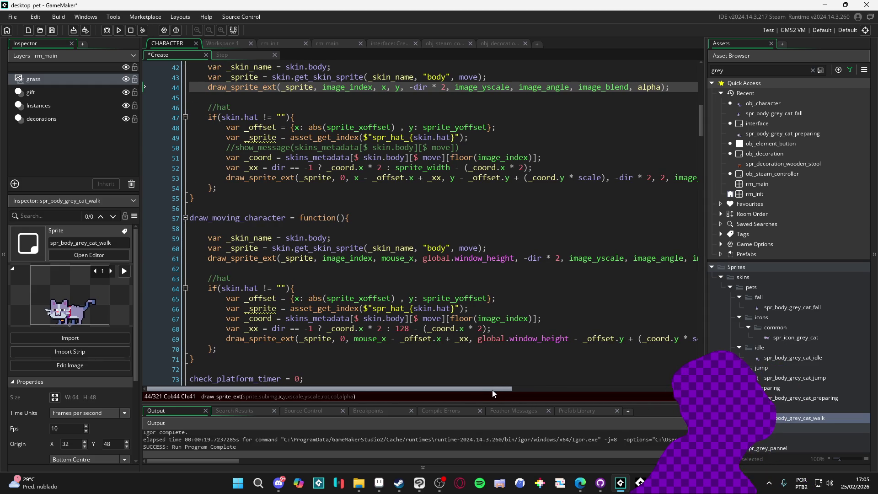
{"action": "mouse_move", "coordinate": [496, 393]}
{"action": "left_mouse_down"}
{"action": "mouse_move", "coordinate": [521, 389]}
{"action": "mouse_move", "coordinate": [460, 390]}
{"action": "left_mouse_up"}
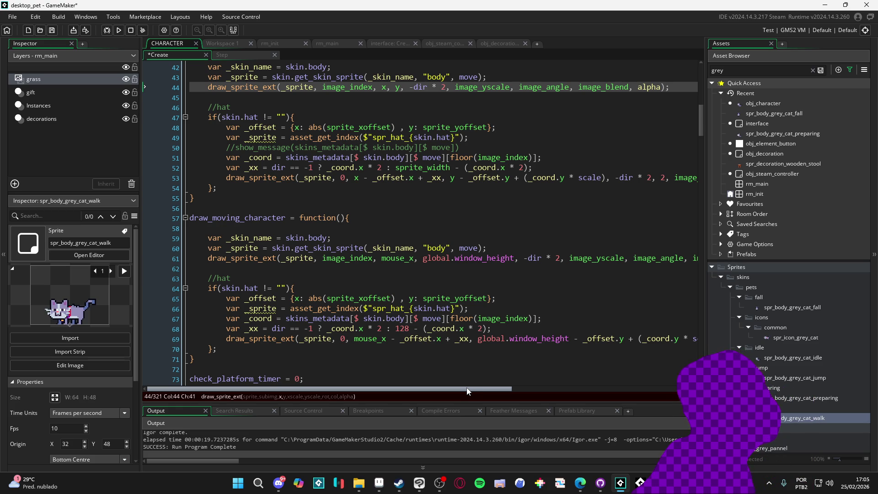
{"action": "mouse_move", "coordinate": [481, 396]}
{"action": "left_mouse_down"}
{"action": "mouse_move", "coordinate": [506, 396]}
{"action": "mouse_move", "coordinate": [462, 405]}
{"action": "left_mouse_up"}
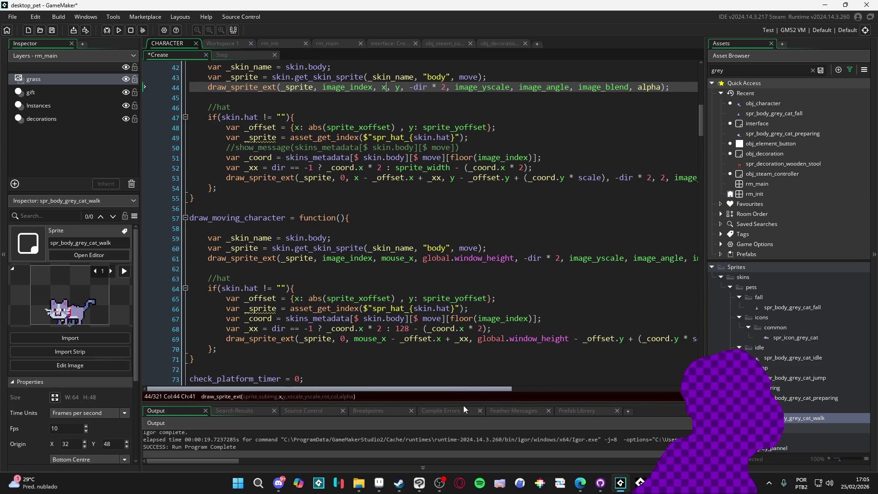
{"action": "left_click", "coordinate": [206, 229]}
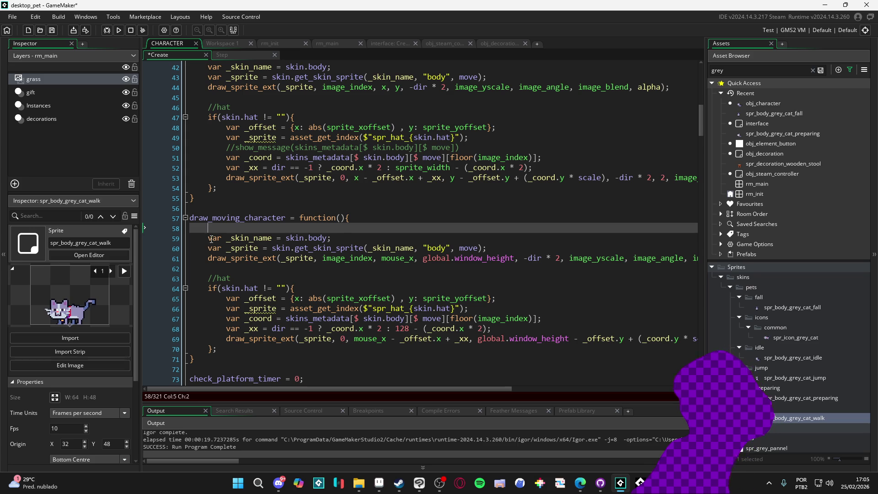
{"action": "key", "text": "BackSpace"}
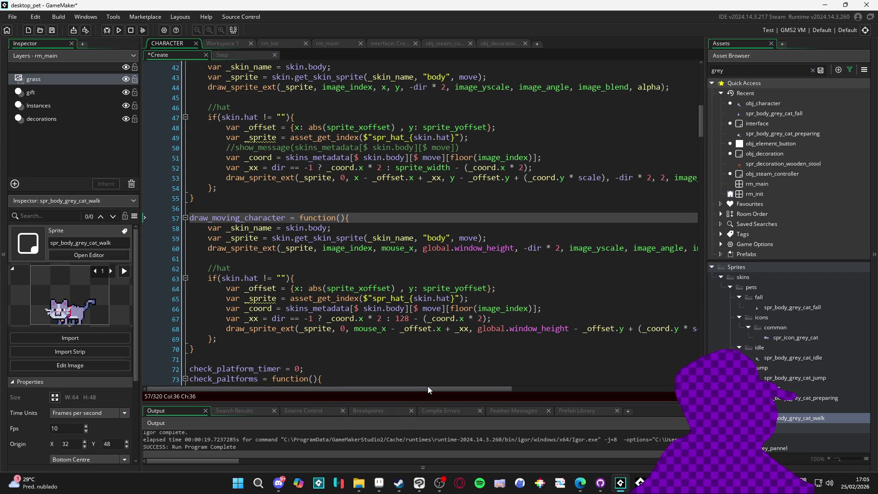
Review the draw_moving_character body and the hat draw's mouse_x argument on line 69
{"action": "mouse_move", "coordinate": [235, 346]}
{"action": "left_mouse_down"}
{"action": "mouse_move", "coordinate": [197, 279]}
{"action": "mouse_move", "coordinate": [181, 218]}
{"action": "left_mouse_up"}
{"action": "left_click", "coordinate": [276, 289]}
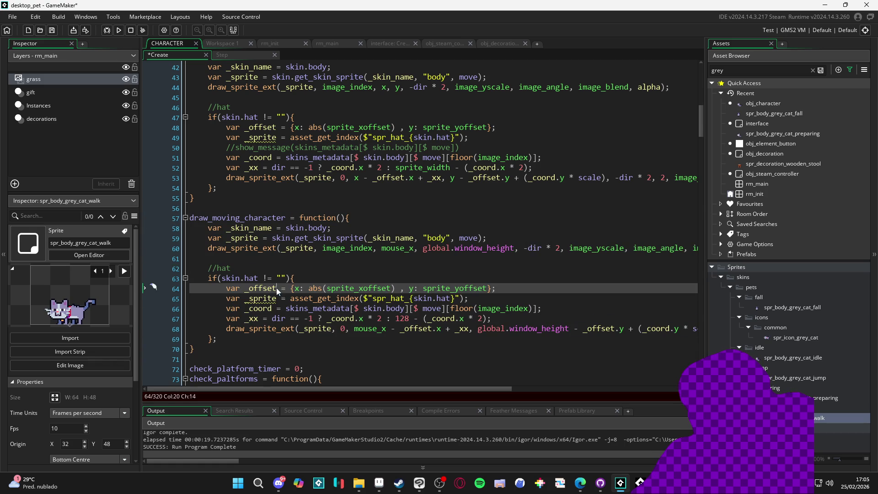
{"action": "left_click", "coordinate": [322, 352]}
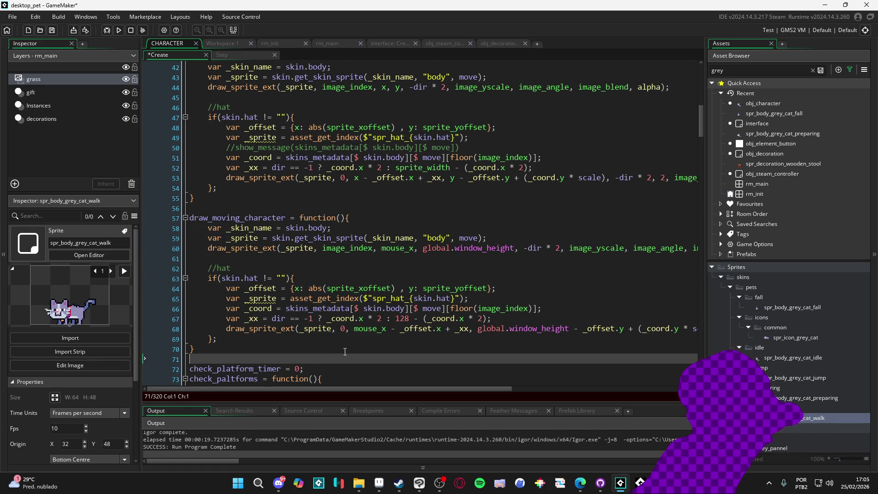
{"action": "left_click", "coordinate": [362, 329]}
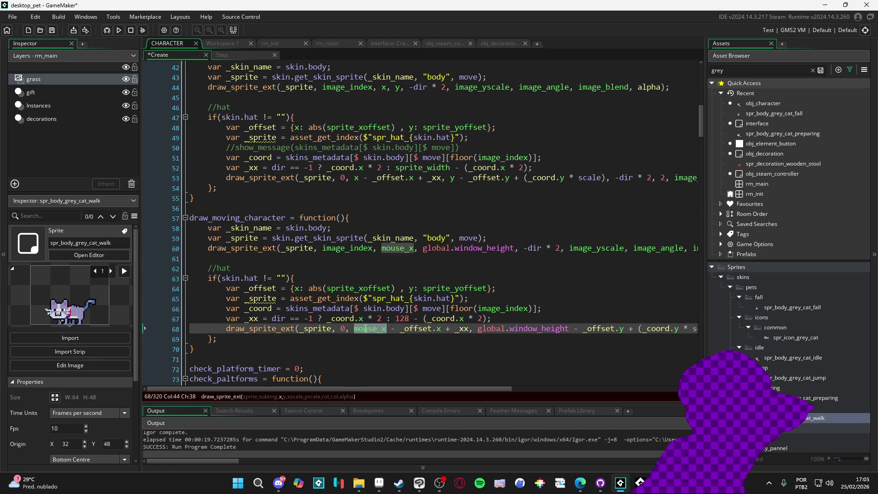
{"action": "left_click", "coordinate": [370, 338]}
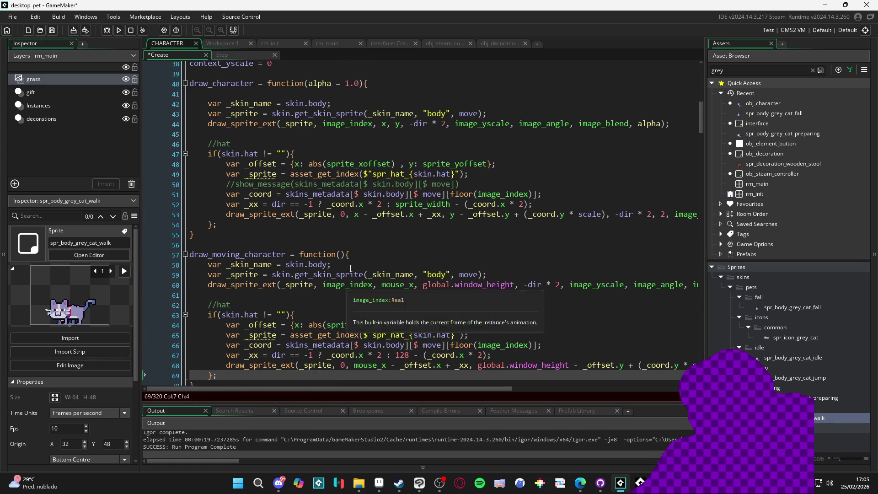
{"action": "scroll", "coordinate": [388, 334], "scroll_direction": "up", "scroll_amount": 2}
{"action": "scroll", "coordinate": [402, 333], "scroll_direction": "down", "scroll_amount": 2}
Highlight the uses of mouse_x, then switch to obj_character's Step event code
{"action": "left_click", "coordinate": [386, 329]}
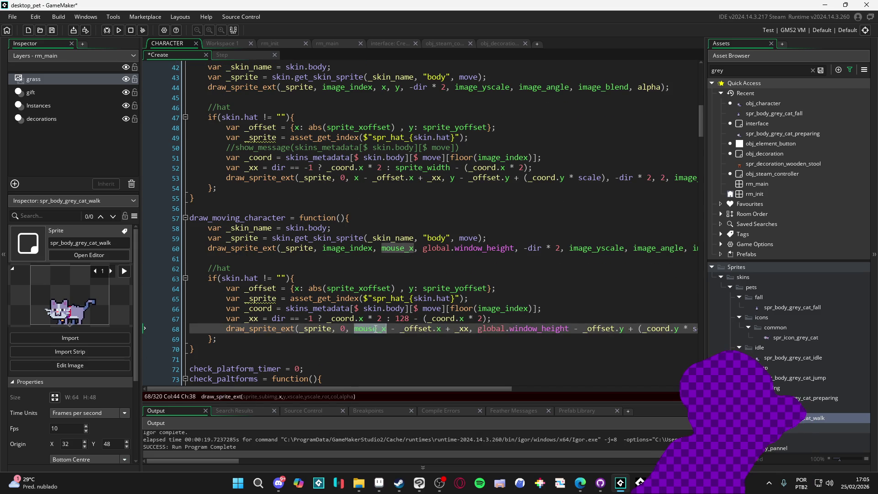
{"action": "left_click", "coordinate": [423, 338]}
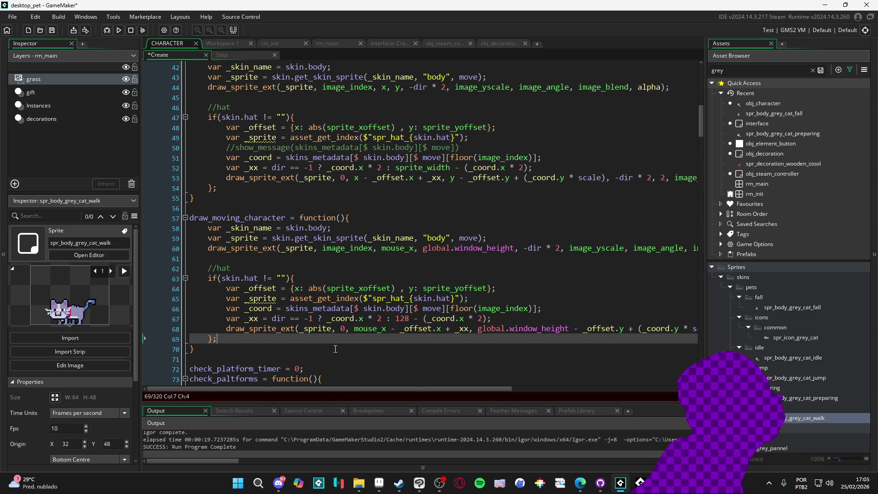
{"action": "left_click", "coordinate": [348, 356]}
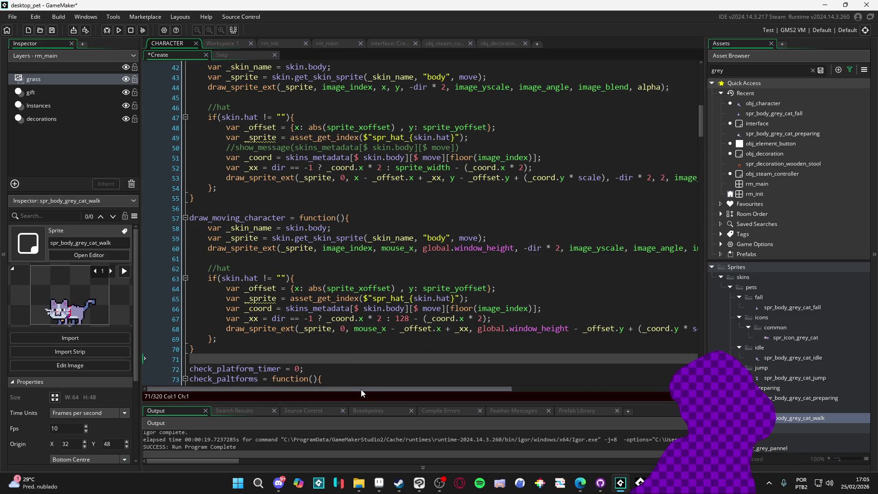
{"action": "mouse_move", "coordinate": [361, 388]}
{"action": "left_mouse_down"}
{"action": "mouse_move", "coordinate": [535, 389]}
{"action": "mouse_move", "coordinate": [340, 383]}
{"action": "left_mouse_up"}
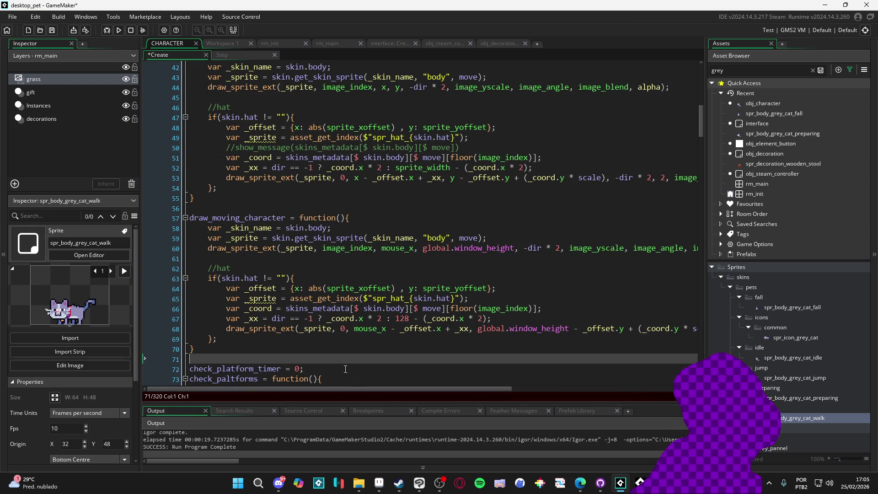
{"action": "left_click", "coordinate": [255, 218]}
{"action": "left_click", "coordinate": [234, 55]}
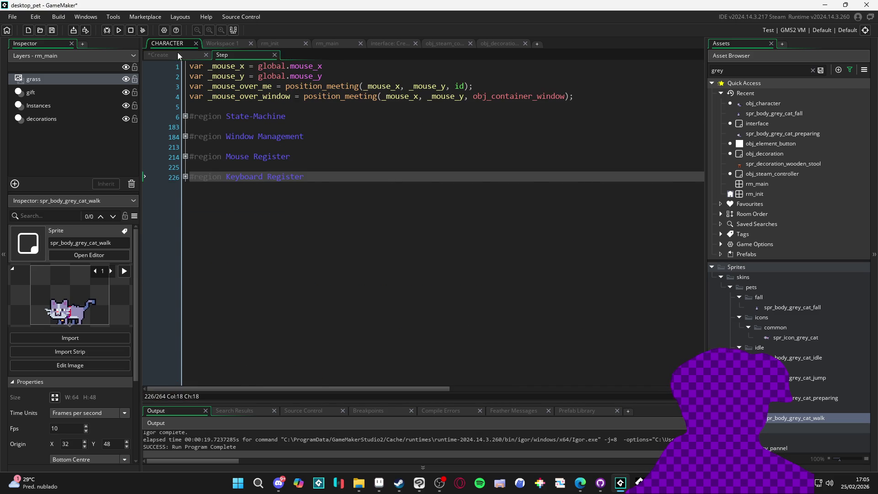
Delete the commented-out //draw_character(.5) line from obj_character's Draw event, then run the game with F5
{"action": "left_click", "coordinate": [177, 53]}
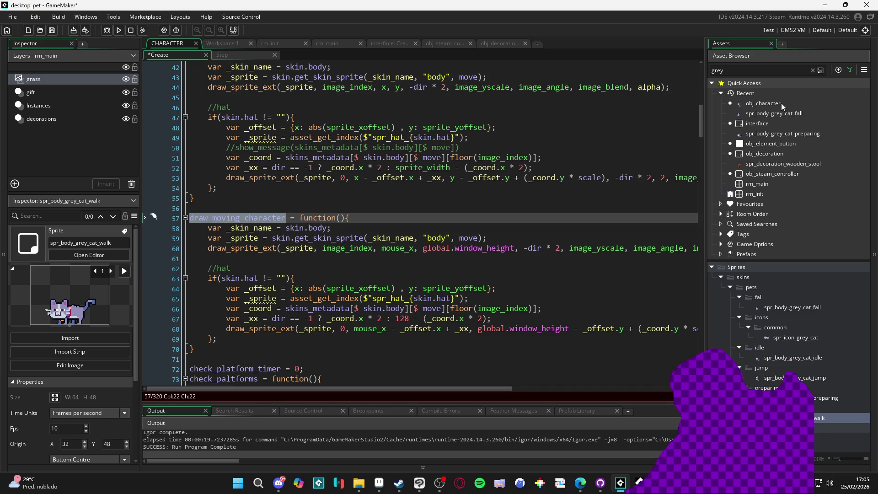
{"action": "double_click", "coordinate": [781, 103]}
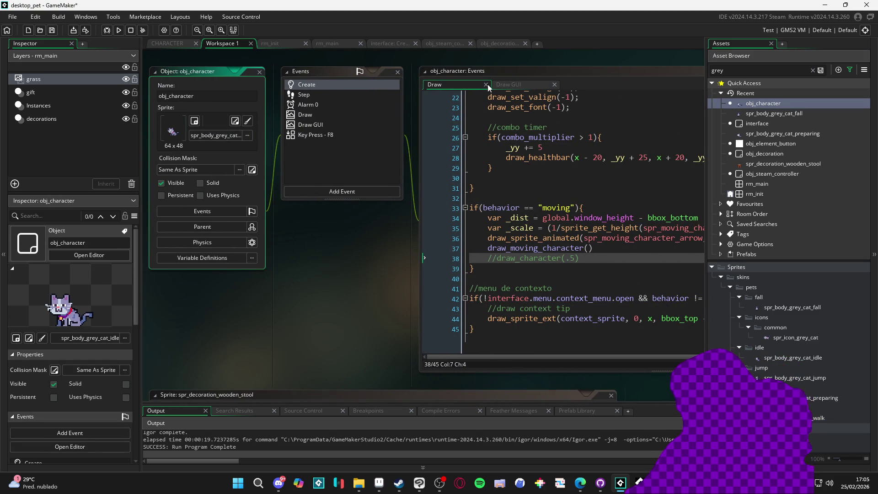
{"action": "mouse_move", "coordinate": [540, 239]}
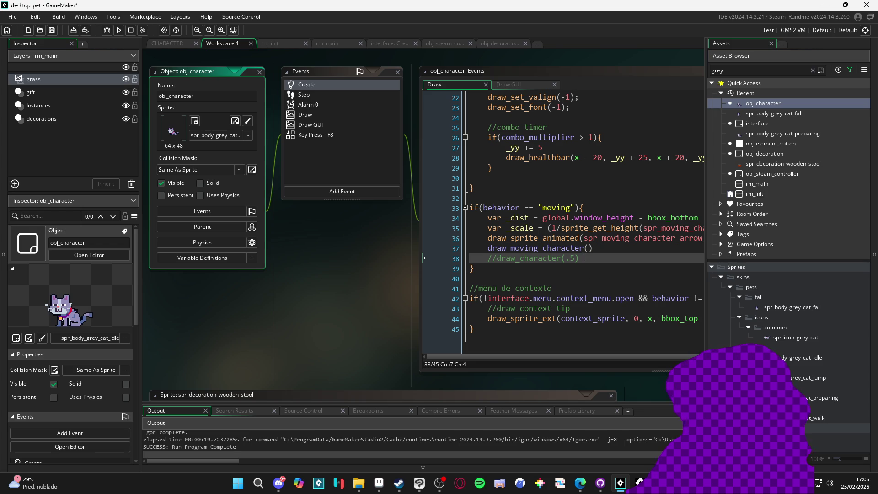
{"action": "key", "text": "shift+End"}
{"action": "key", "text": "BackSpace"}
{"action": "key", "text": "BackSpace"}
{"action": "key", "text": "BackSpace"}
{"action": "key", "text": "F5"}
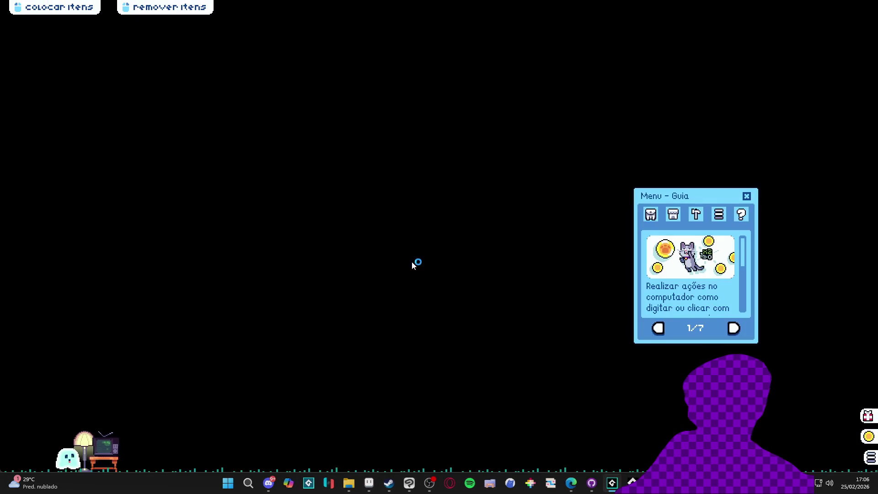
Dismiss the Menu - Guia window, lift the ghost pet to check its drawing, then close the game
{"action": "left_click", "coordinate": [746, 197]}
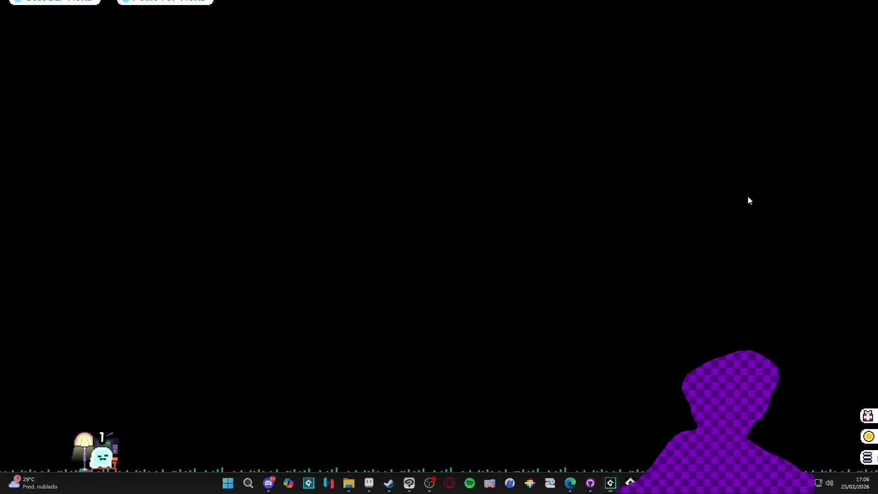
{"action": "left_click", "coordinate": [149, 460]}
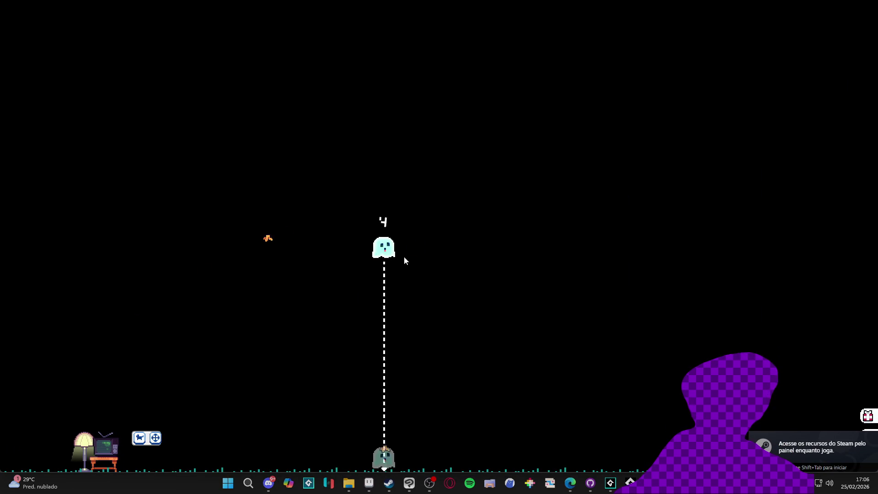
{"action": "right_click", "coordinate": [640, 483]}
{"action": "left_click", "coordinate": [608, 460]}
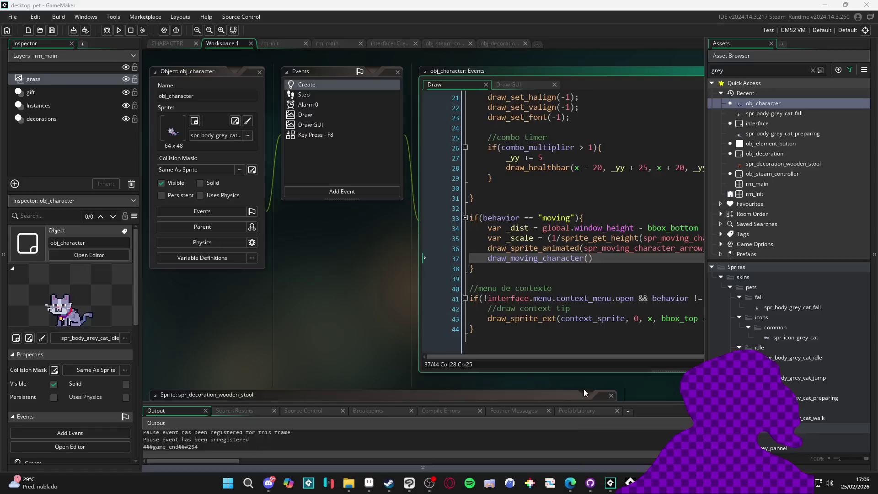
Reopen obj_character's Create code and inspect the draw_character hat line near line 53
{"action": "double_click", "coordinate": [325, 85]}
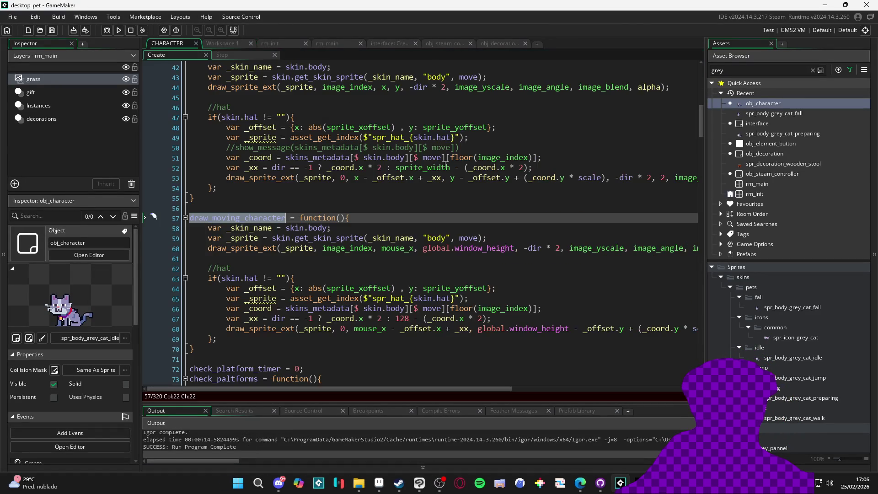
{"action": "left_click", "coordinate": [404, 214]}
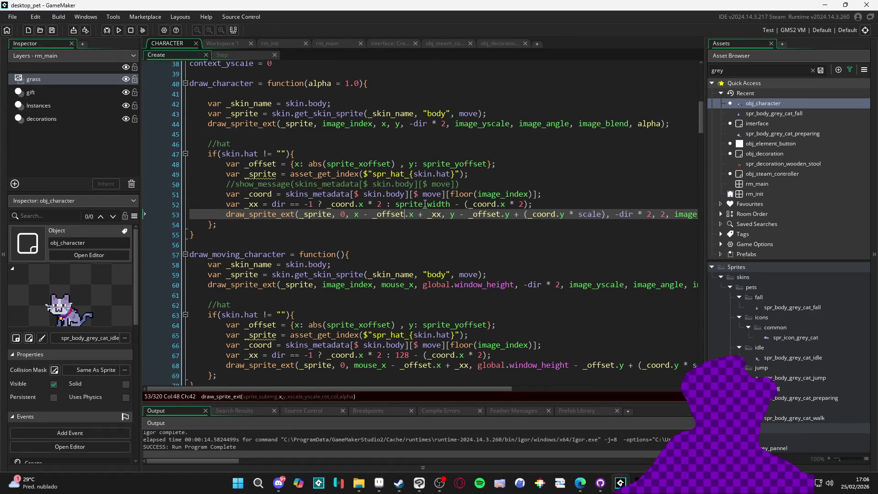
{"action": "scroll", "coordinate": [426, 204], "scroll_direction": "up", "scroll_amount": 2}
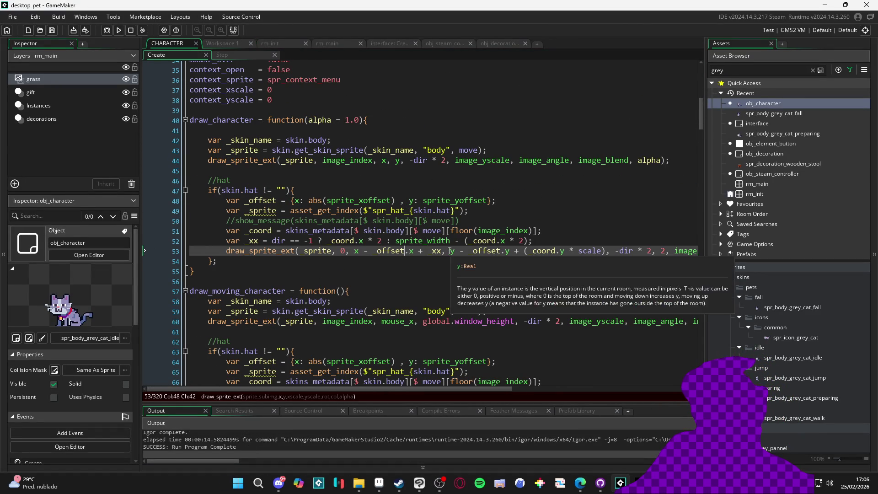
{"action": "mouse_move", "coordinate": [319, 207]}
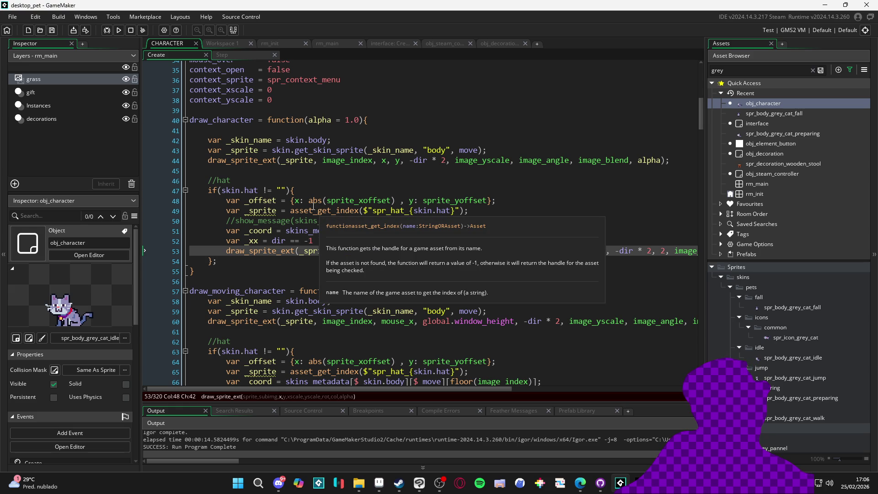
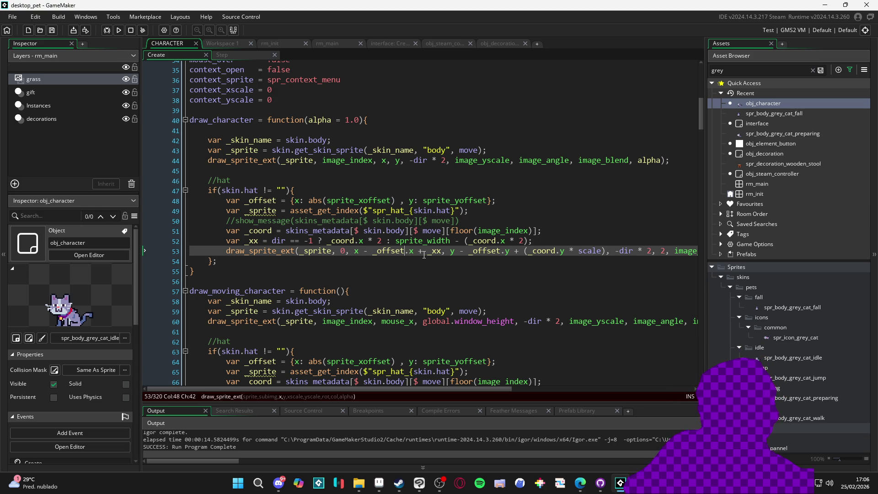
Test-run the pet game once, then close it from the taskbar
{"action": "left_click", "coordinate": [350, 201]}
{"action": "key", "text": "F5"}
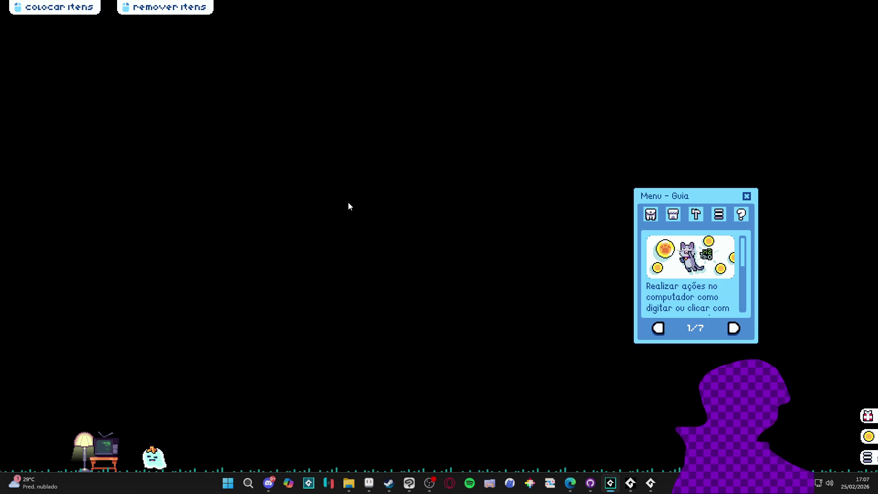
{"action": "right_click", "coordinate": [611, 482]}
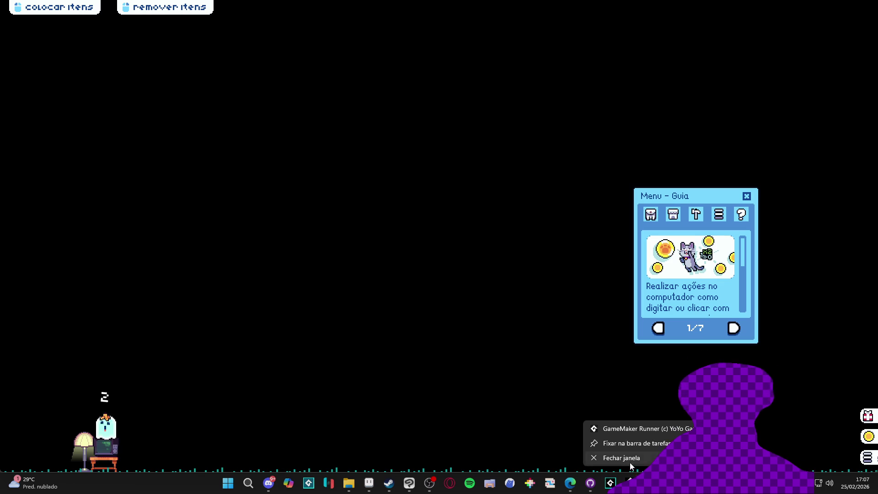
{"action": "left_click", "coordinate": [613, 454]}
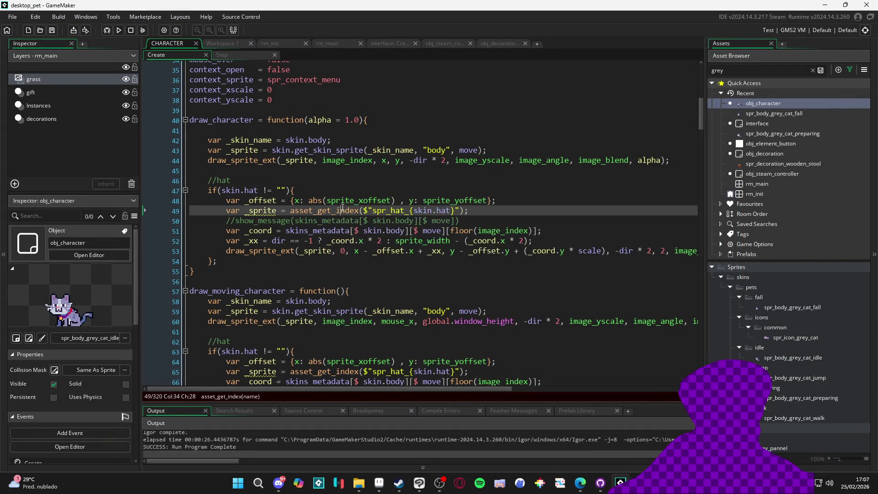
Strip abs() from sprite_xoffset in the hat's x offset on line 48
{"action": "left_click", "coordinate": [309, 200]}
{"action": "key", "text": "Delete"}
{"action": "key", "text": "Delete"}
{"action": "key", "text": "Delete"}
{"action": "left_click", "coordinate": [375, 201]}
{"action": "key", "text": "BackSpace"}
{"action": "key", "text": "Delete"}
Run the game again to check the hat offset, then close it
{"action": "key", "text": "F5"}
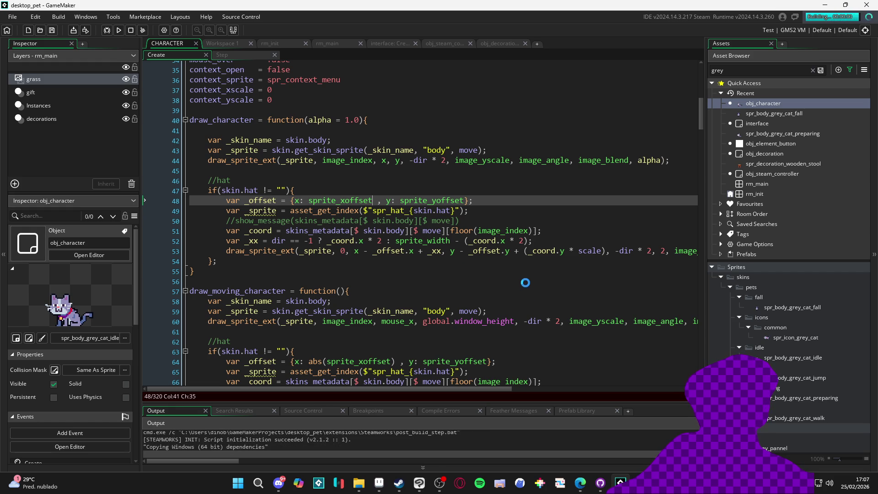
{"action": "scroll", "coordinate": [510, 283], "scroll_direction": "down", "scroll_amount": 3}
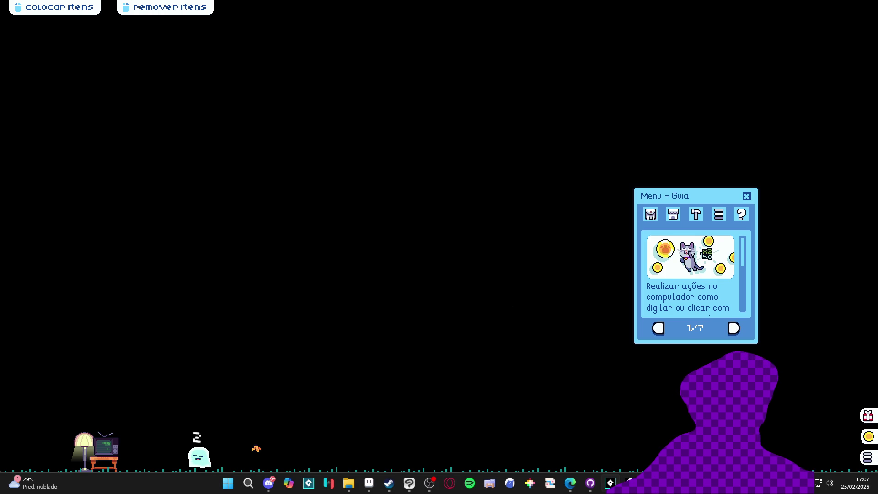
{"action": "right_click", "coordinate": [630, 483]}
{"action": "left_click", "coordinate": [638, 459]}
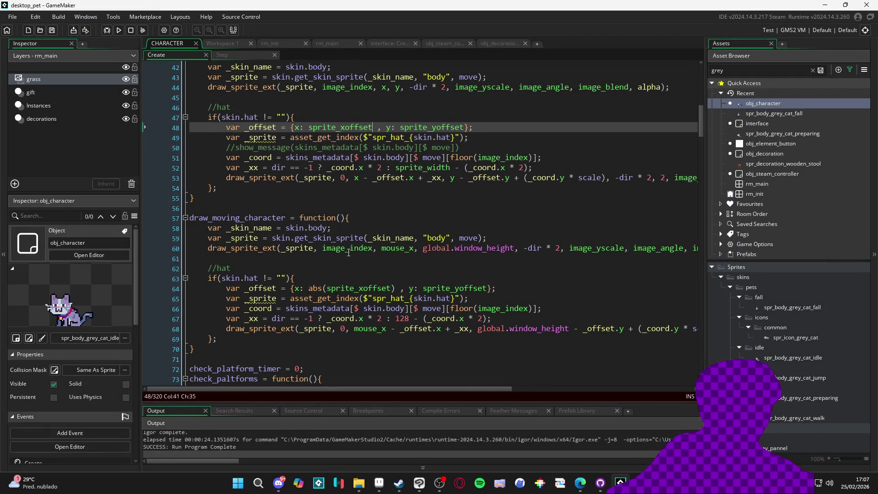
Wrap sprite_xoffset on line 48 in abs()
{"action": "left_click", "coordinate": [308, 127]}
{"action": "type", "text": "abs("}
{"action": "left_click", "coordinate": [390, 127]}
{"action": "type", "text": ")"}
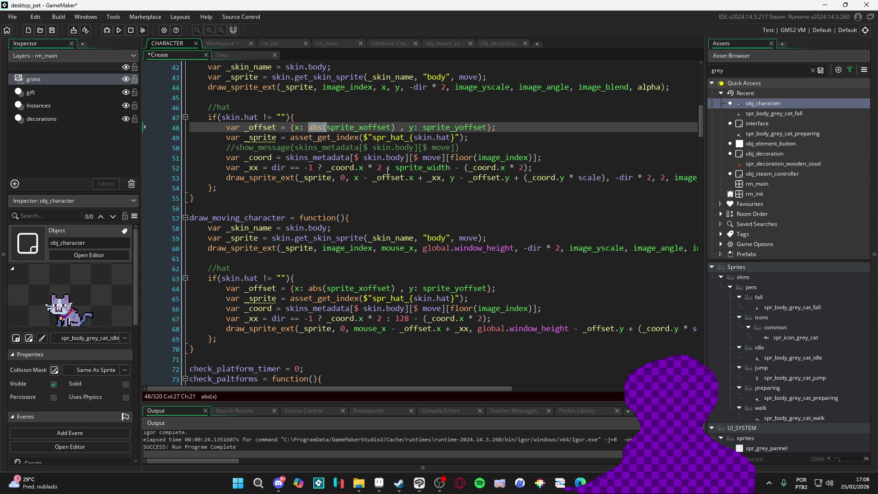
{"action": "left_click", "coordinate": [328, 127]}
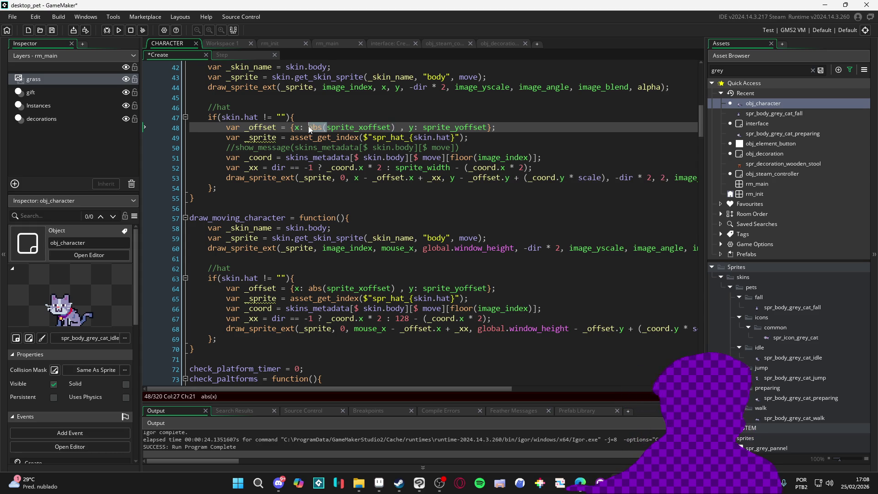
Wrap sprite_width on line 52 in abs() and rebuild the game
{"action": "left_click", "coordinate": [396, 167]}
{"action": "type", "text": "abs("}
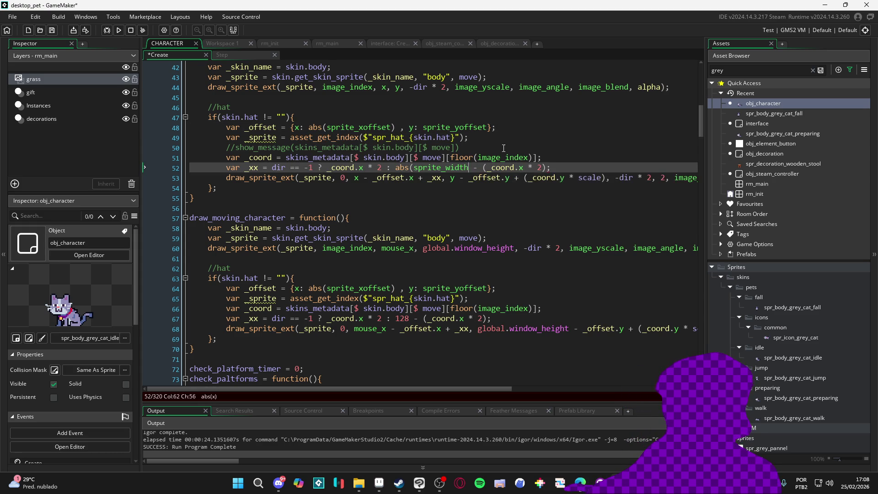
{"action": "type", "text": ")"}
{"action": "key", "text": "F5"}
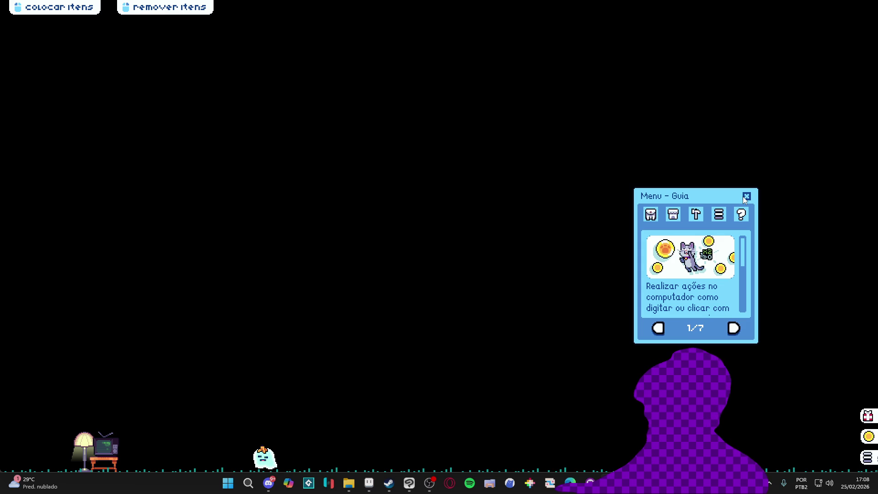
Pick up the ghost pet and drop it back on the ground
{"action": "mouse_move", "coordinate": [184, 463]}
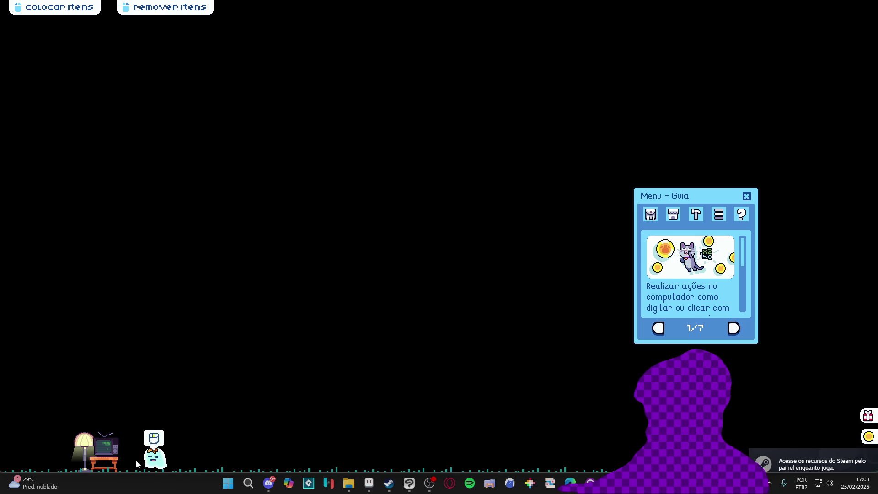
{"action": "left_click", "coordinate": [157, 438]}
{"action": "left_click_drag", "start_coordinate": [547, 265], "coordinate": [548, 267]}
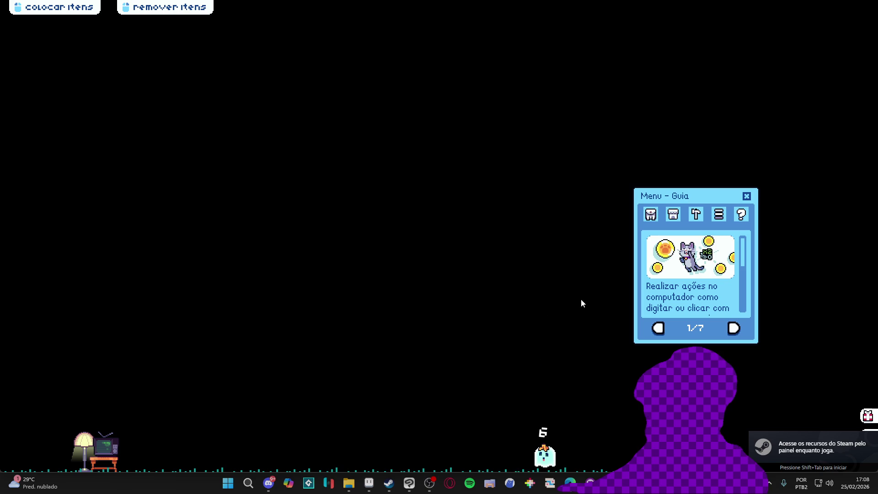
Swap the pet to the gray cat via Inventário, carry it, then close the game
{"action": "left_click", "coordinate": [651, 215]}
{"action": "left_click", "coordinate": [702, 255]}
{"action": "mouse_move", "coordinate": [550, 443]}
{"action": "left_mouse_down"}
{"action": "mouse_move", "coordinate": [284, 290]}
{"action": "mouse_move", "coordinate": [289, 295]}
{"action": "left_mouse_up"}
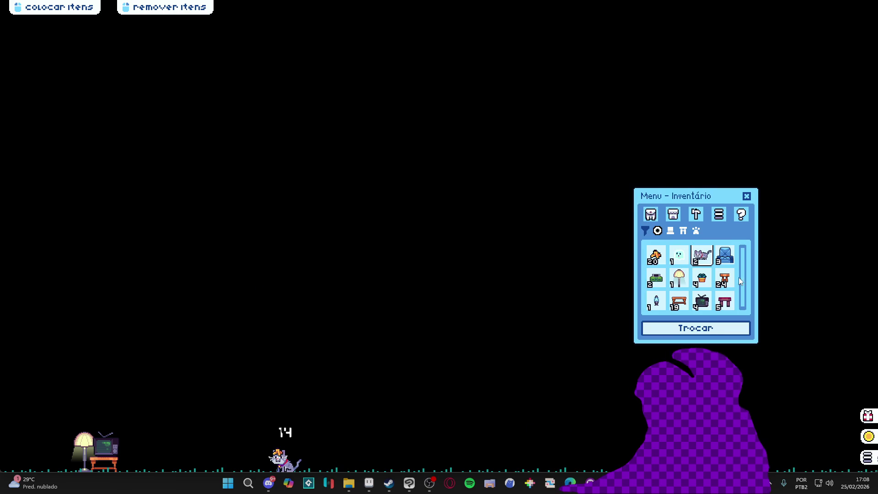
{"action": "left_click", "coordinate": [750, 198]}
{"action": "right_click", "coordinate": [590, 483]}
{"action": "left_click", "coordinate": [608, 458]}
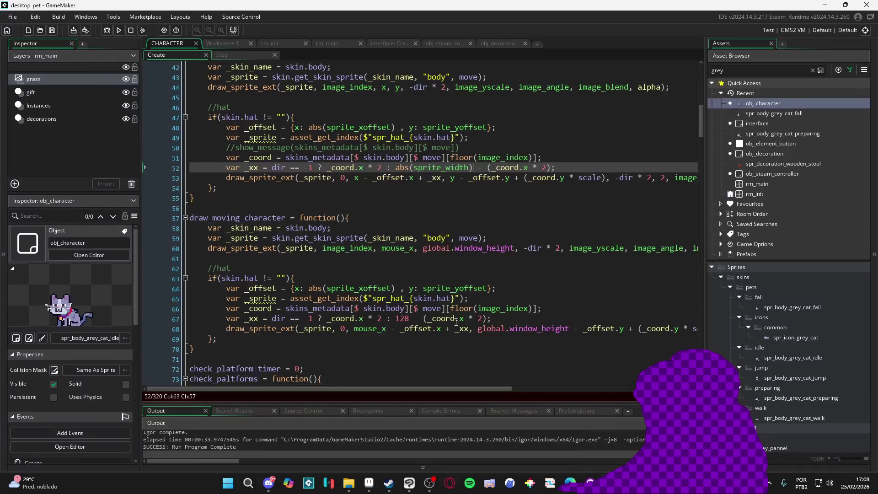
Review the hat draw call inside the draw_character function
{"action": "left_click", "coordinate": [347, 218]}
{"action": "scroll", "coordinate": [357, 210], "scroll_direction": "up", "scroll_amount": 2}
{"action": "left_click", "coordinate": [298, 215]}
{"action": "left_click", "coordinate": [355, 215]}
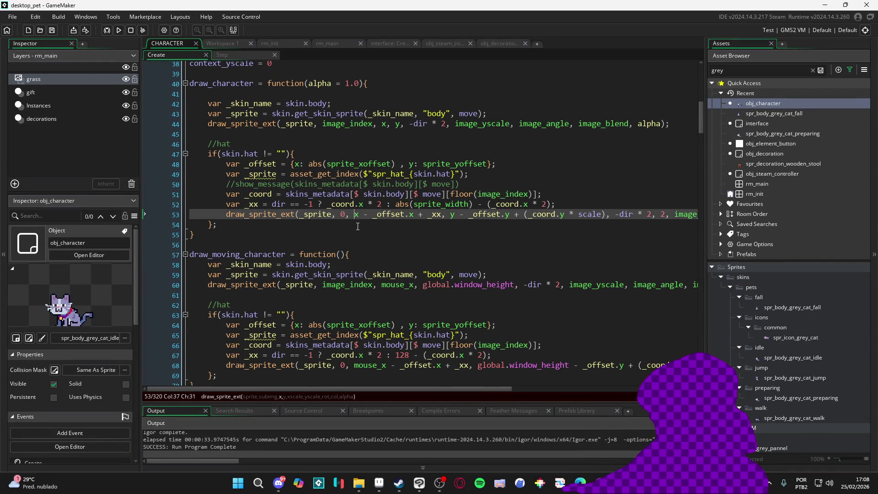
{"action": "scroll", "coordinate": [359, 229], "scroll_direction": "down", "scroll_amount": 2}
{"action": "scroll", "coordinate": [361, 236], "scroll_direction": "up", "scroll_amount": 2}
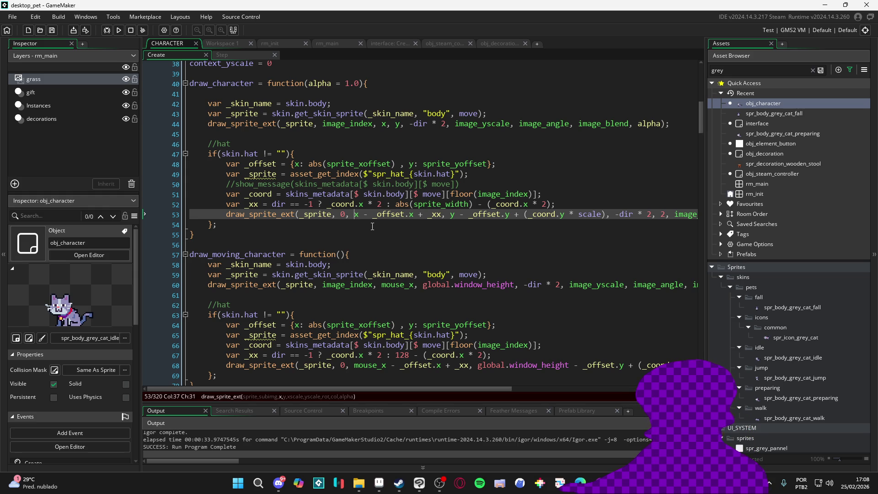
{"action": "mouse_move", "coordinate": [446, 392]}
{"action": "left_mouse_down"}
{"action": "mouse_move", "coordinate": [502, 394]}
{"action": "mouse_move", "coordinate": [451, 392]}
{"action": "left_mouse_up"}
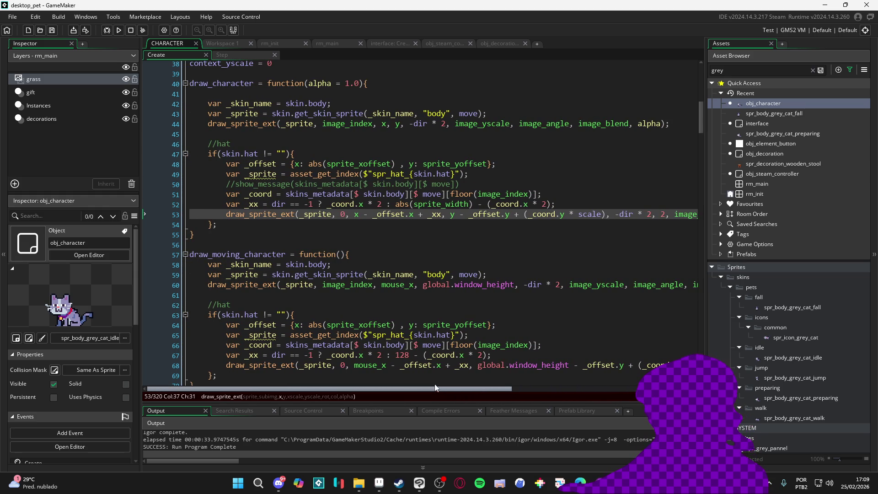
Add xx, yy parameters after alpha = 1.0 in the draw_character header
{"action": "left_click", "coordinate": [363, 84]}
{"action": "type", "text": ","}
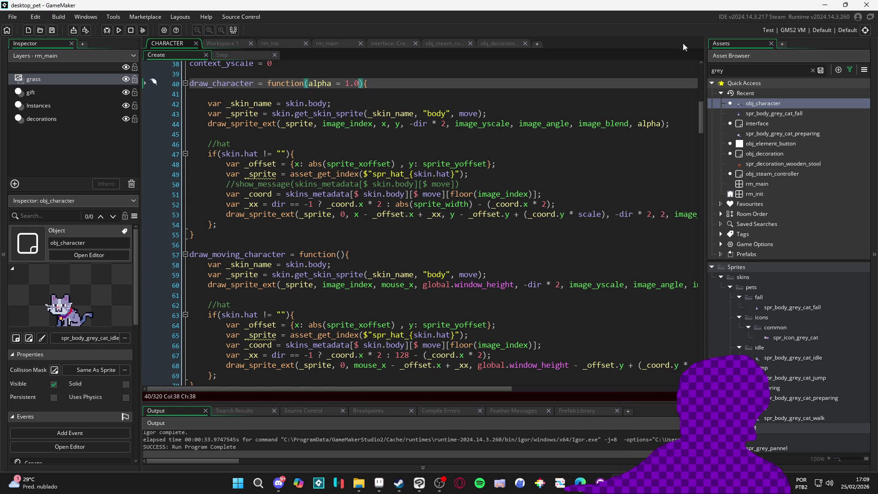
{"action": "type", "text": "xx, _"}
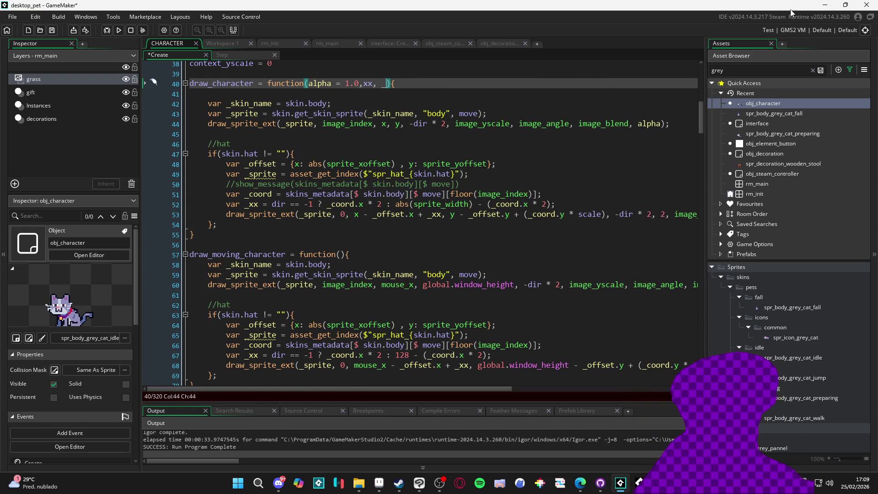
{"action": "type", "text": "yy"}
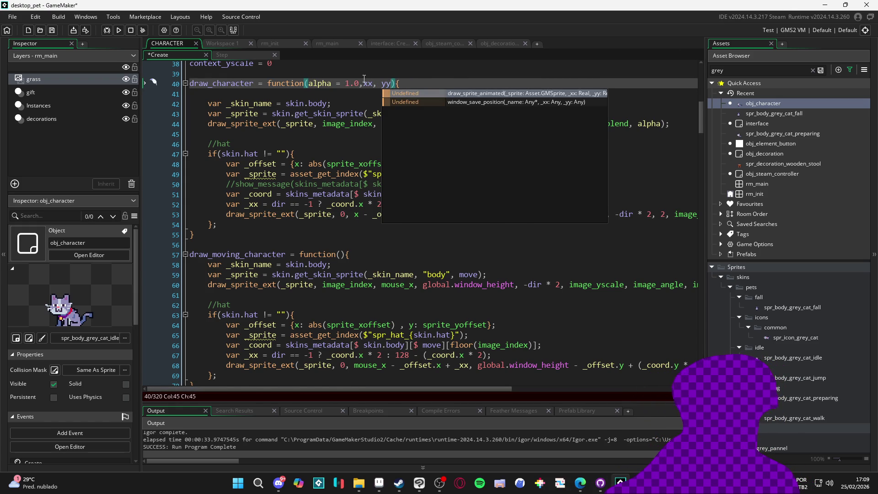
{"action": "left_click", "coordinate": [362, 87]}
{"action": "key", "text": "shift+Up"}
{"action": "left_click", "coordinate": [362, 87]}
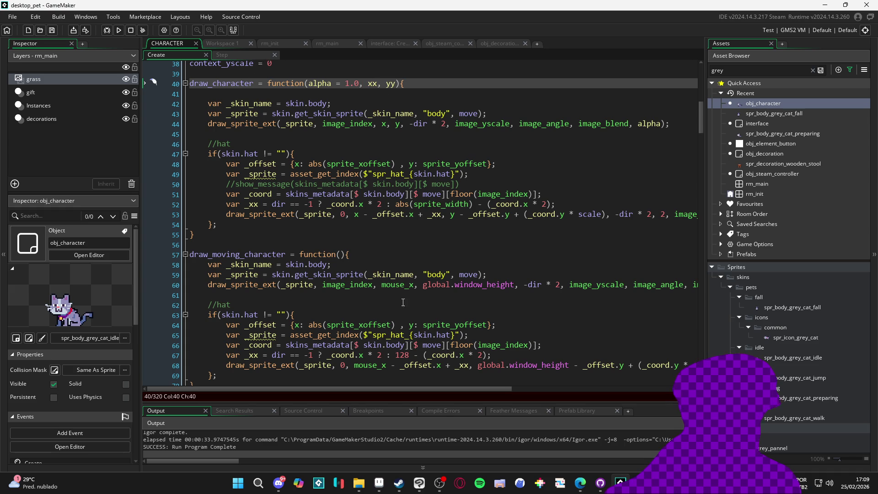
{"action": "left_click", "coordinate": [290, 241]}
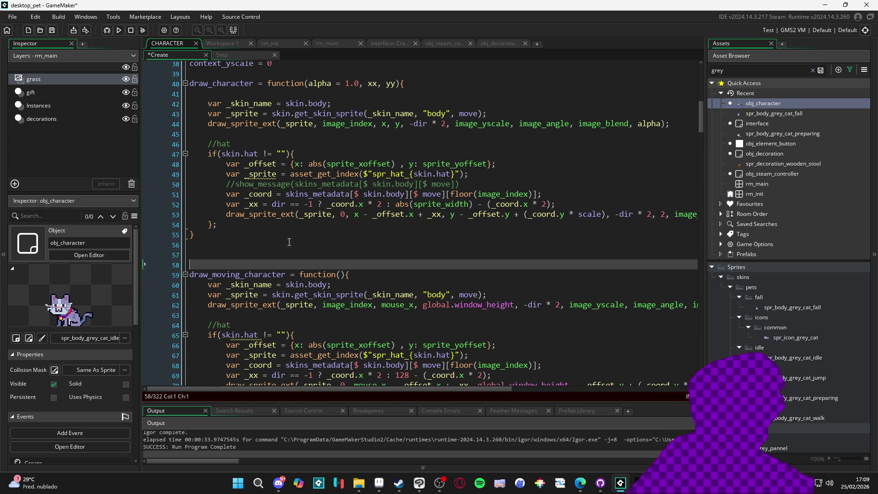
Add blank lines below the function and write an xx = mouse_x assignment
{"action": "key", "text": "Return"}
{"action": "key", "text": "Return"}
{"action": "key", "text": "Up"}
{"action": "type", "text": "xx ="}
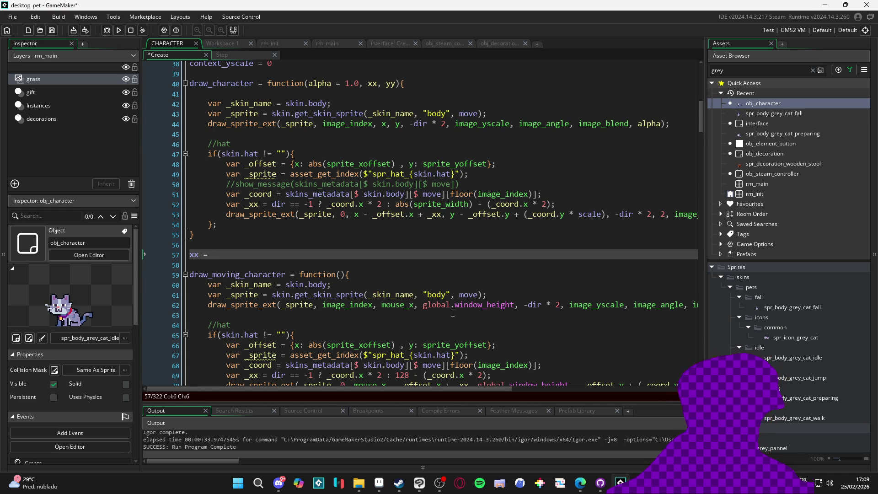
{"action": "scroll", "coordinate": [448, 317], "scroll_direction": "down", "scroll_amount": 3}
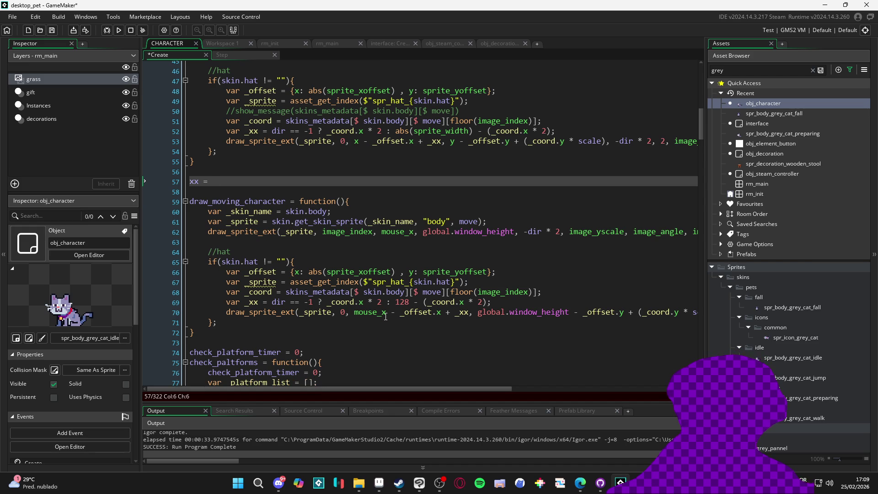
{"action": "type", "text": "mouse_x"}
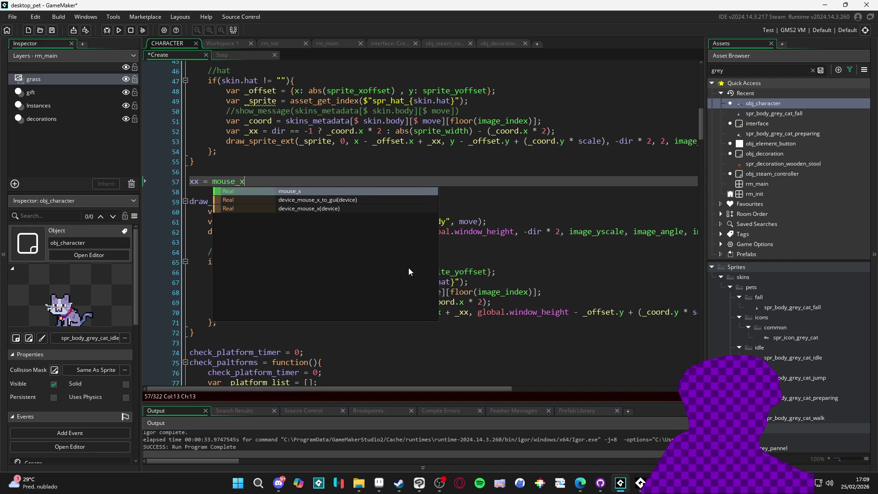
{"action": "left_click", "coordinate": [265, 177]}
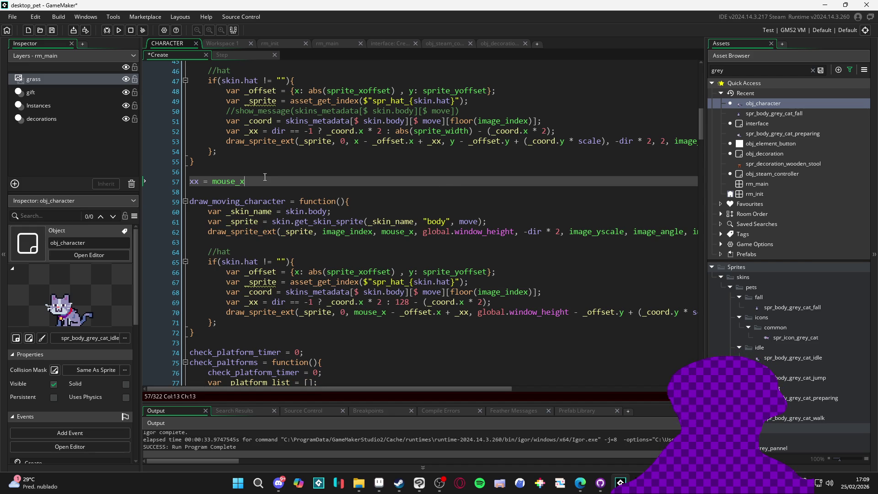
Change the hat draw call's x and y arguments to xx and yy
{"action": "left_click", "coordinate": [360, 141]}
{"action": "type", "text": "x"}
{"action": "left_click", "coordinate": [461, 141]}
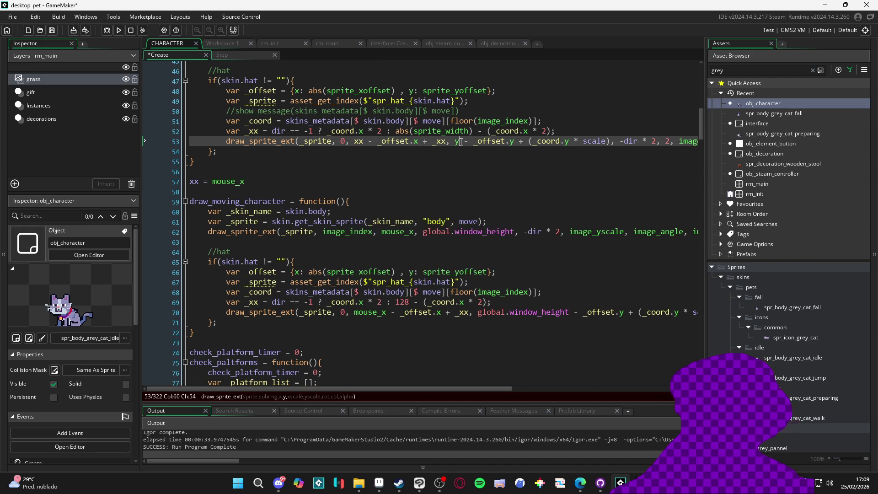
{"action": "type", "text": "y"}
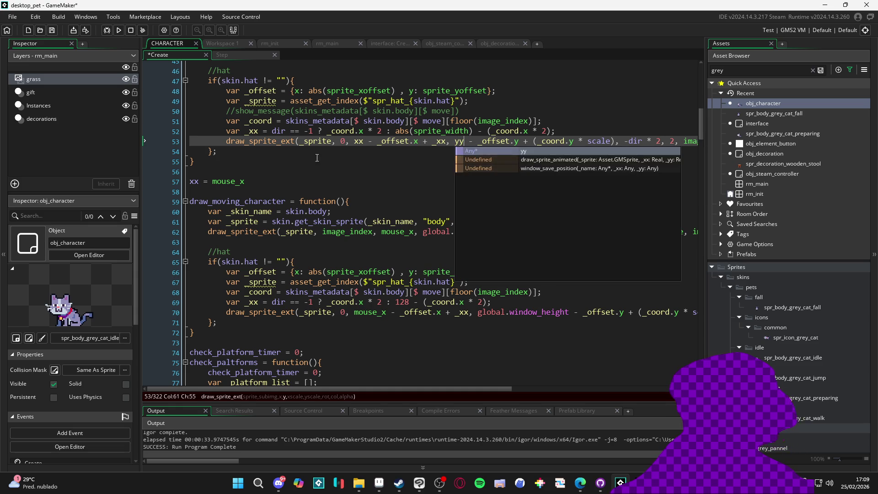
{"action": "left_click", "coordinate": [297, 161]}
Add a yy = global.window_height assignment on line 58
{"action": "left_click", "coordinate": [239, 191]}
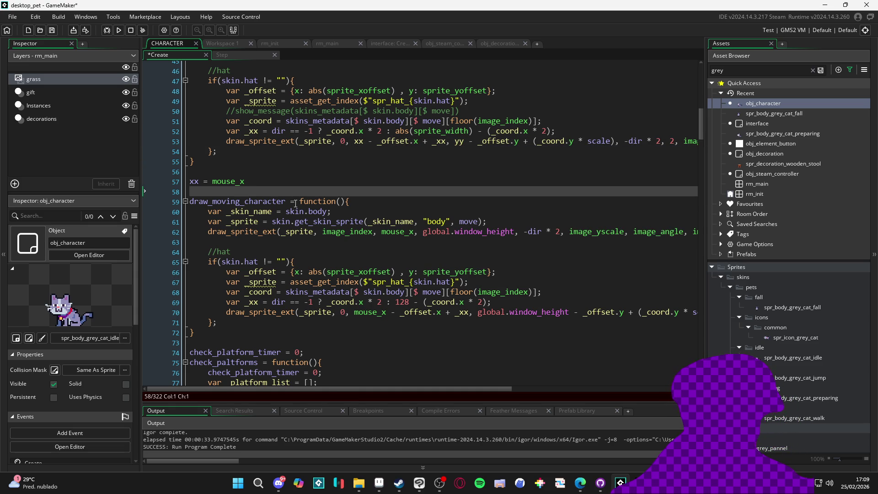
{"action": "type", "text": "yy ="}
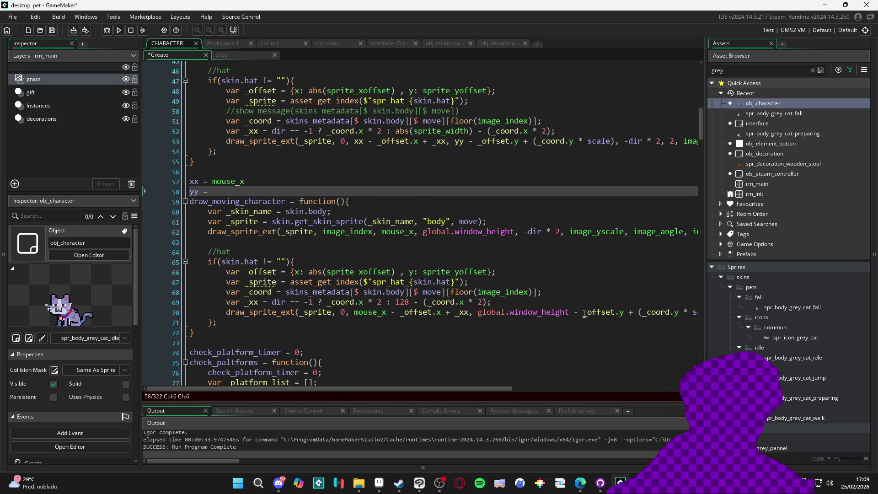
{"action": "left_click", "coordinate": [569, 311]}
{"action": "left_click_drag", "start_coordinate": [569, 312], "coordinate": [479, 312]}
{"action": "scroll", "coordinate": [479, 311], "scroll_direction": "right", "scroll_amount": 3}
{"action": "scroll", "coordinate": [544, 325], "scroll_direction": "left", "scroll_amount": 3}
{"action": "scroll", "coordinate": [540, 324], "scroll_direction": "right", "scroll_amount": 2}
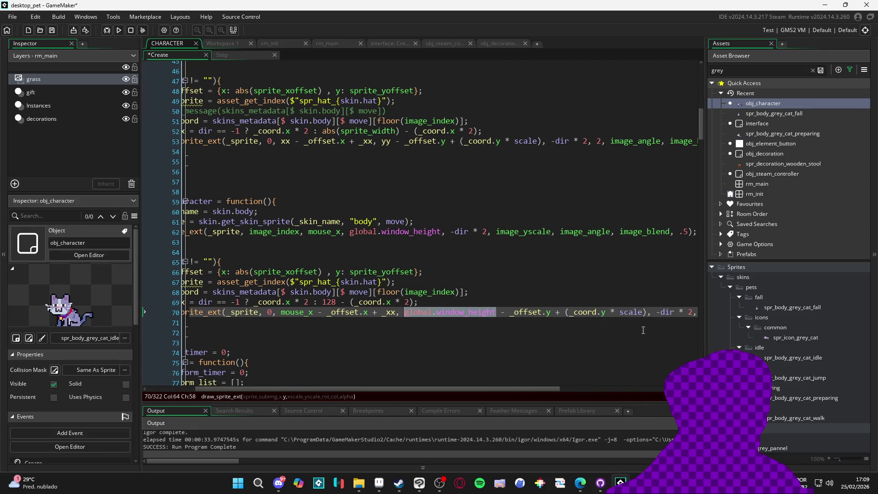
{"action": "scroll", "coordinate": [586, 298], "scroll_direction": "left", "scroll_amount": 4}
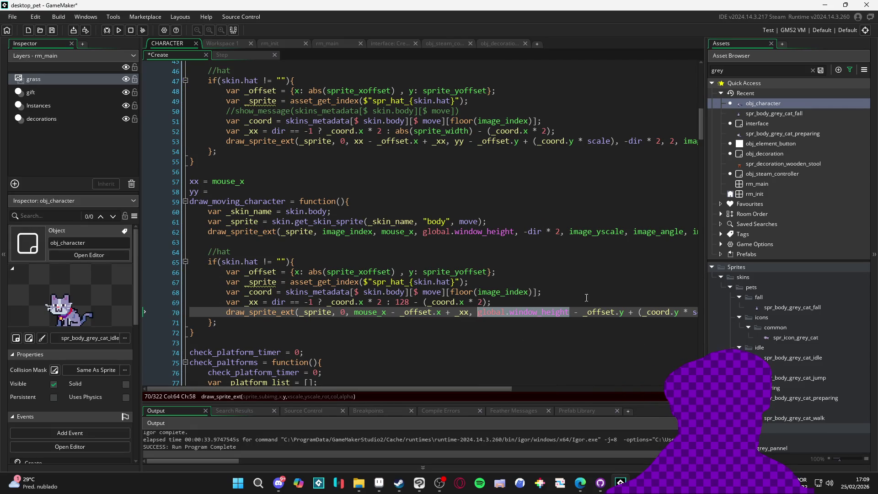
{"action": "left_click", "coordinate": [226, 195]}
{"action": "type", "text": "global.window_height"}
{"action": "key", "text": "Return"}
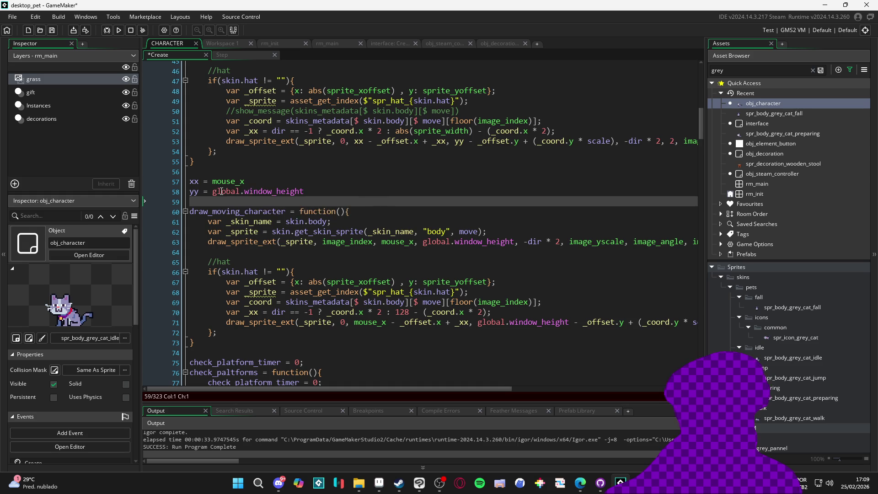
Give draw_character's parameters the defaults xx = x and yy = y
{"action": "scroll", "coordinate": [204, 209], "scroll_direction": "up", "scroll_amount": 1}
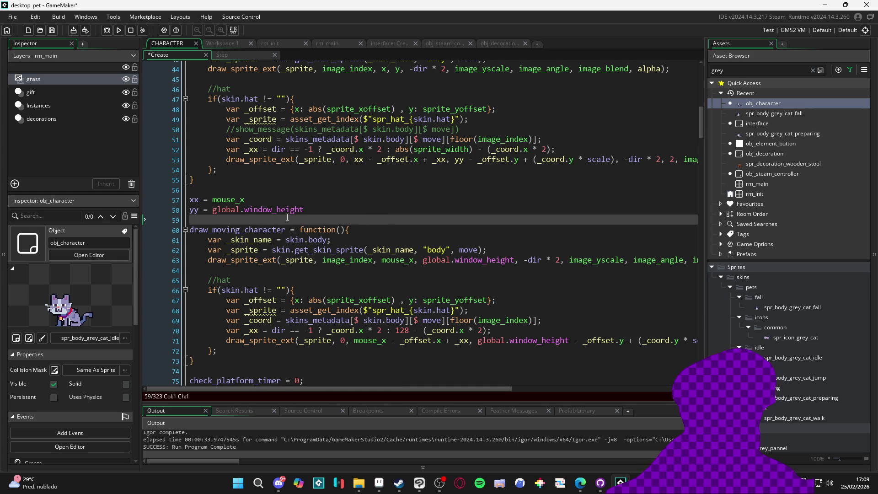
{"action": "key", "text": "Up"}
{"action": "key", "text": "Up"}
{"action": "key", "text": "Up"}
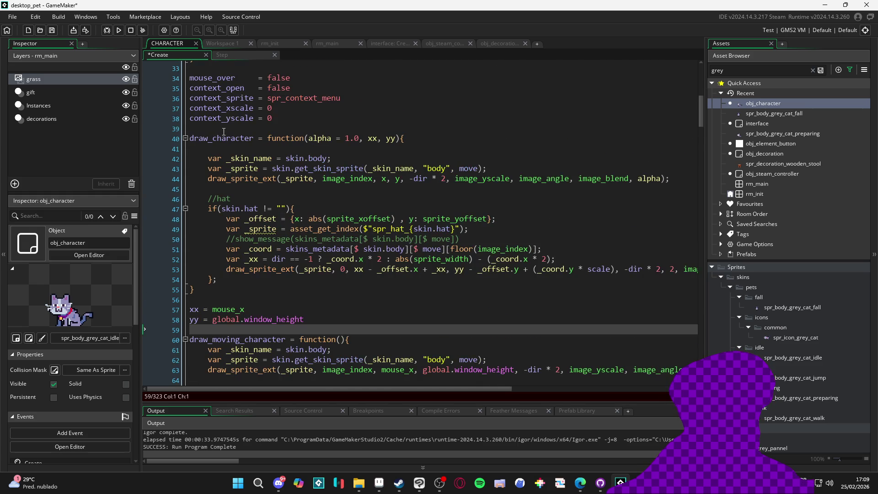
{"action": "left_click", "coordinate": [357, 273]}
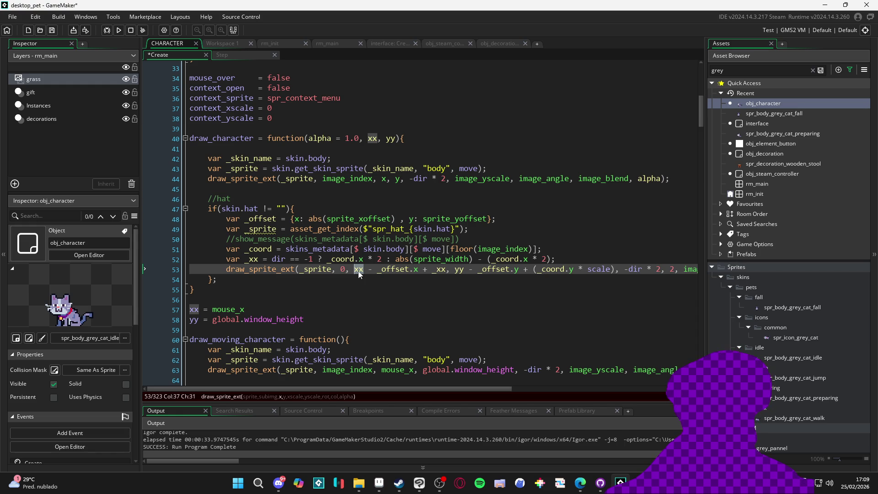
{"action": "left_click", "coordinate": [377, 138]}
{"action": "type", "text": "= x"}
{"action": "key", "text": "Right"}
{"action": "key", "text": "Right"}
{"action": "key", "text": "Right"}
{"action": "type", "text": "y"}
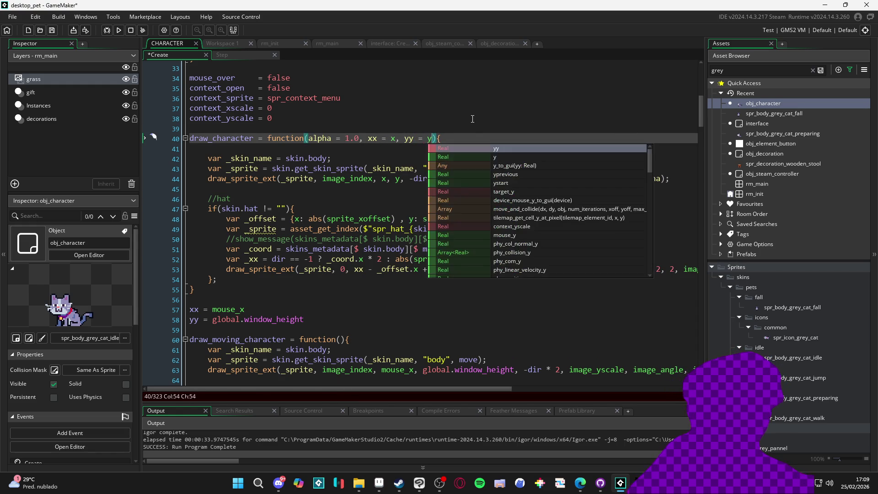
{"action": "left_click", "coordinate": [310, 209]}
{"action": "scroll", "coordinate": [309, 164], "scroll_direction": "down", "scroll_amount": 1}
{"action": "scroll", "coordinate": [239, 283], "scroll_direction": "down", "scroll_amount": 1}
{"action": "scroll", "coordinate": [233, 206], "scroll_direction": "up", "scroll_amount": 2}
{"action": "left_click", "coordinate": [227, 130]}
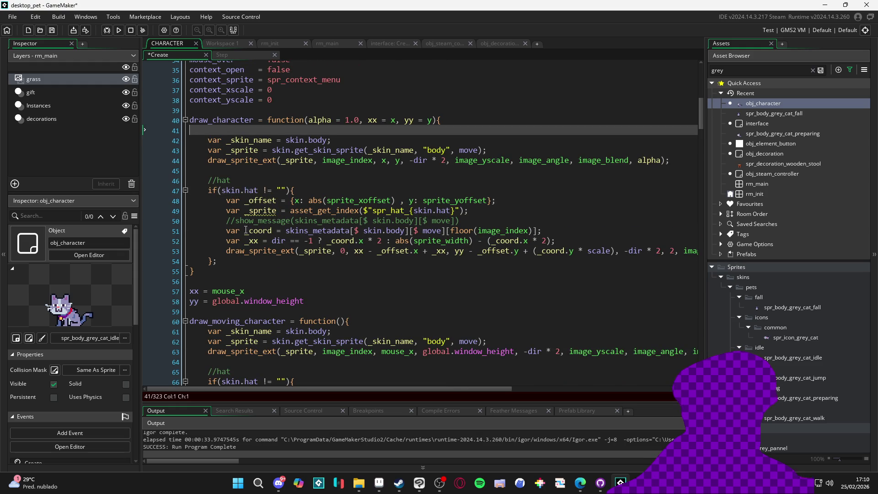
Delete the loose xx and yy lines and open obj_character's Draw event
{"action": "left_click", "coordinate": [308, 307]}
{"action": "left_click", "coordinate": [180, 289], "text": "shift"}
{"action": "key", "text": "Delete"}
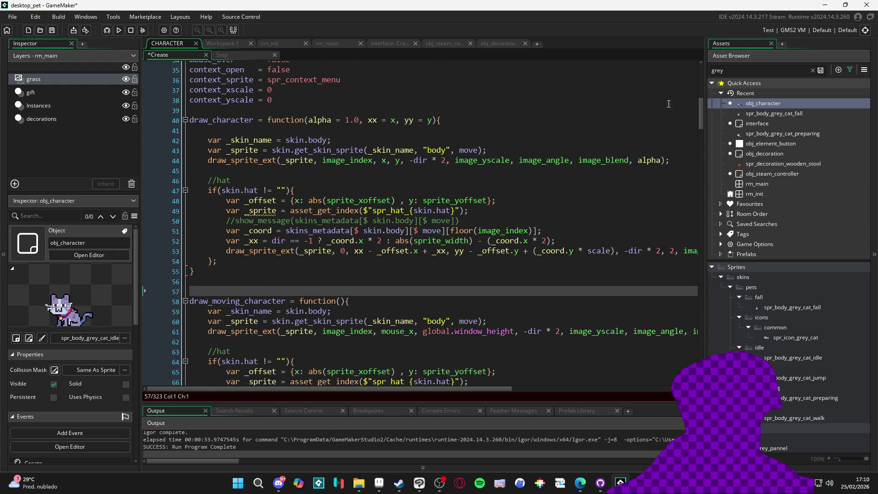
{"action": "double_click", "coordinate": [762, 105]}
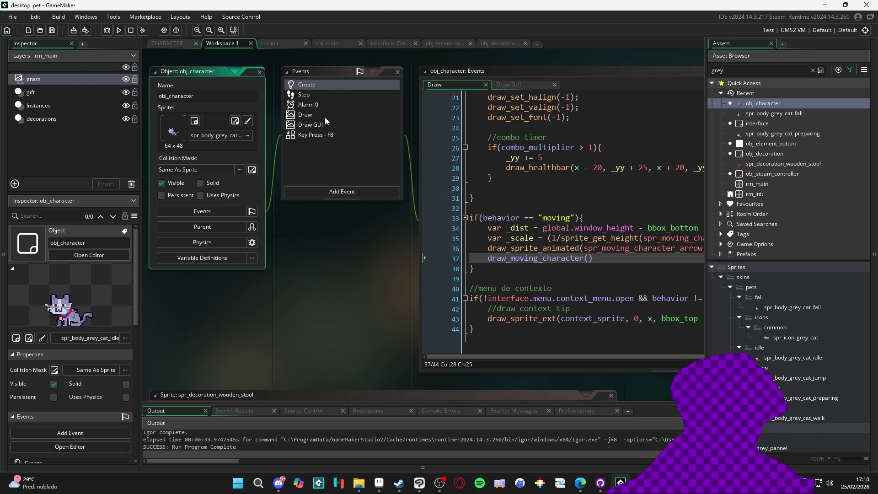
Insert a draw_character(.5, mouse_x, ...) call above draw_moving_character in the moving branch
{"action": "left_click", "coordinate": [646, 75]}
{"action": "left_click", "coordinate": [259, 259]}
{"action": "key", "text": "Return"}
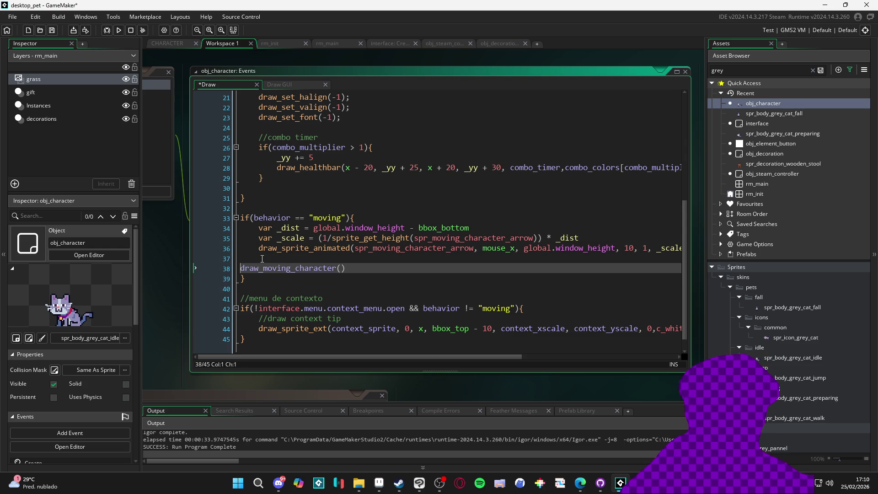
{"action": "left_click", "coordinate": [262, 258]}
{"action": "type", "text": "draw_c"}
{"action": "key", "text": "Return"}
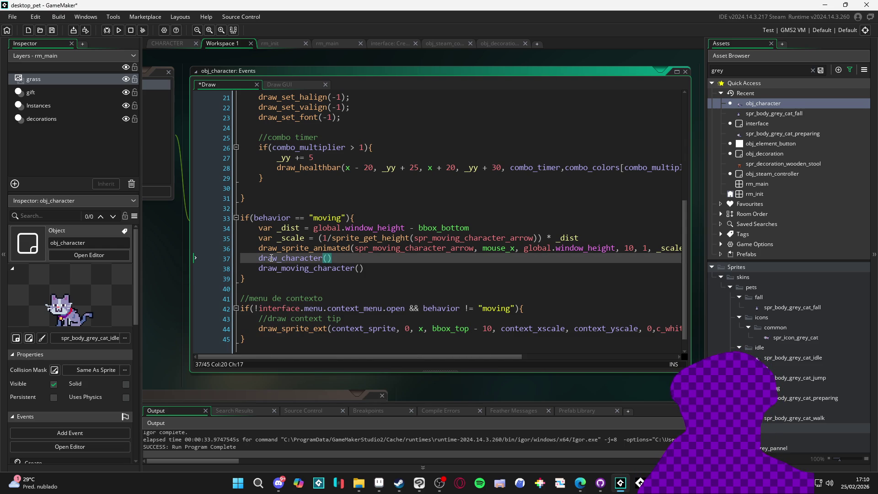
{"action": "type", "text": ".5, "}
{"action": "type", "text": "mouse_x,"}
{"action": "key", "text": "Left"}
{"action": "key", "text": "Left"}
Fill in global.window_height as the call's third argument
{"action": "key", "text": "Return"}
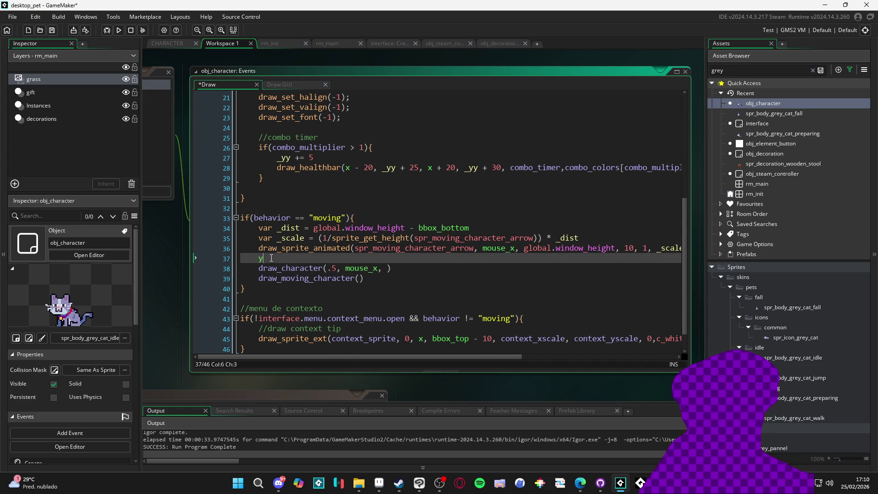
{"action": "type", "text": "xx = mouse_x yy = global.window_height"}
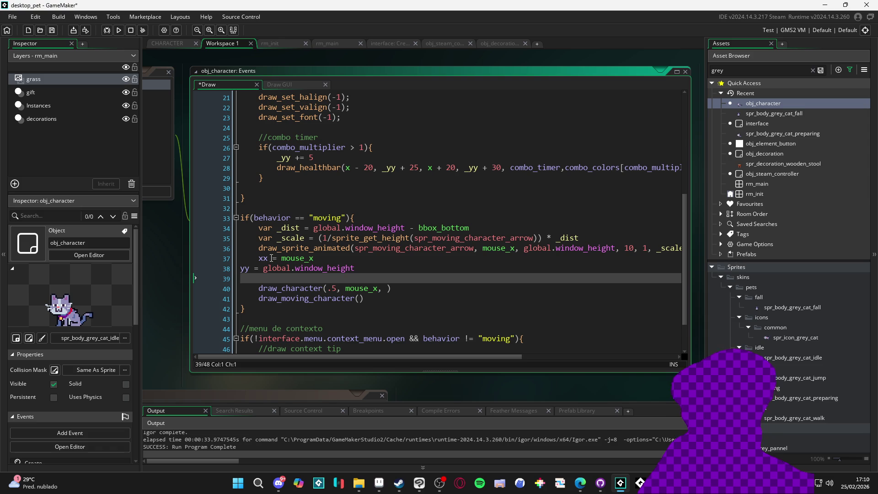
{"action": "left_click_drag", "start_coordinate": [264, 268], "coordinate": [355, 268]}
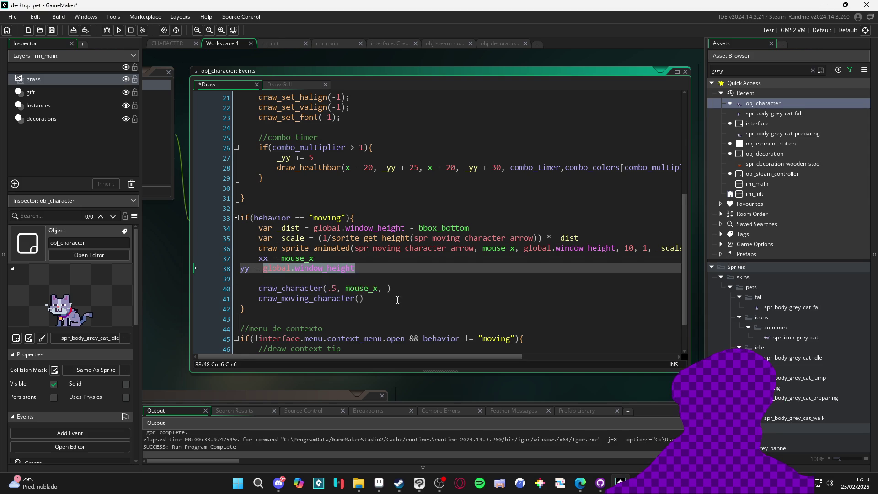
{"action": "key", "text": "ctrl+c"}
{"action": "key", "text": "ctrl+z"}
{"action": "key", "text": "End"}
{"action": "key", "text": "Left"}
{"action": "key", "text": "ctrl+v"}
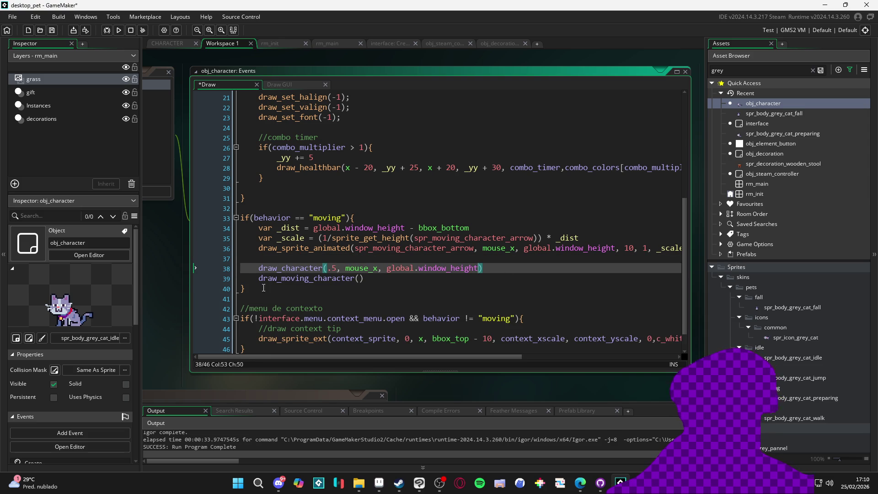
Comment out draw_moving_character() with //, save, and run the game
{"action": "key", "text": "Down"}
{"action": "key", "text": "Home"}
{"action": "type", "text": "//"}
{"action": "key", "text": "ctrl+s"}
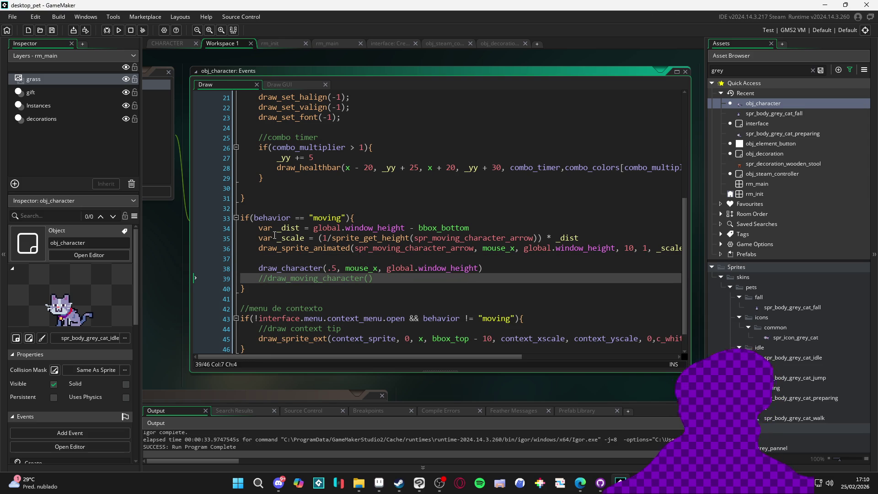
{"action": "left_click", "coordinate": [341, 257]}
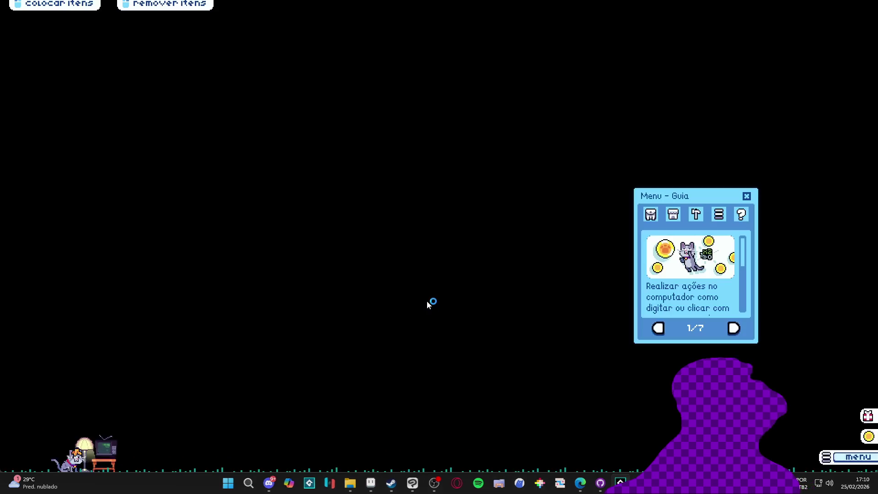
Carry the pet mid-screen twice to check its drawing, then close the game
{"action": "mouse_move", "coordinate": [76, 462]}
{"action": "mouse_move", "coordinate": [76, 462]}
{"action": "left_mouse_down"}
{"action": "mouse_move", "coordinate": [357, 249]}
{"action": "mouse_move", "coordinate": [396, 208]}
{"action": "mouse_move", "coordinate": [496, 194]}
{"action": "mouse_move", "coordinate": [273, 192]}
{"action": "mouse_move", "coordinate": [451, 193]}
{"action": "left_mouse_up"}
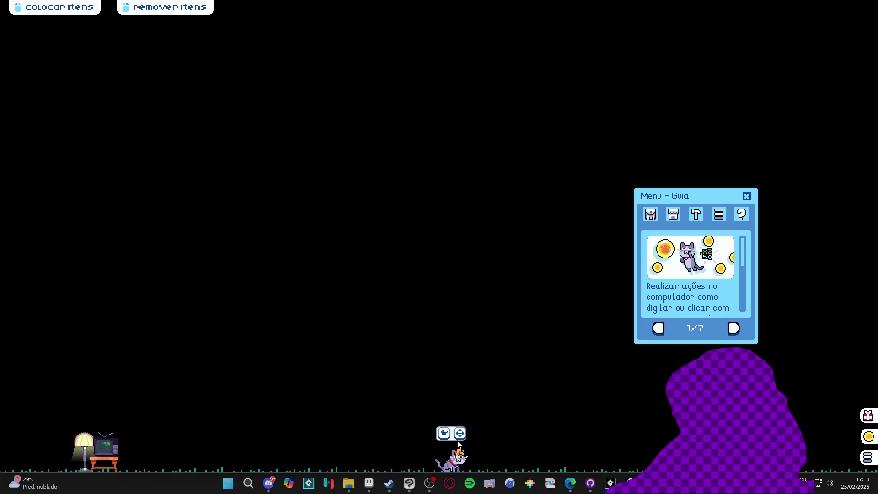
{"action": "mouse_move", "coordinate": [452, 458]}
{"action": "left_mouse_down"}
{"action": "mouse_move", "coordinate": [448, 286]}
{"action": "mouse_move", "coordinate": [365, 192]}
{"action": "mouse_move", "coordinate": [441, 181]}
{"action": "left_mouse_up"}
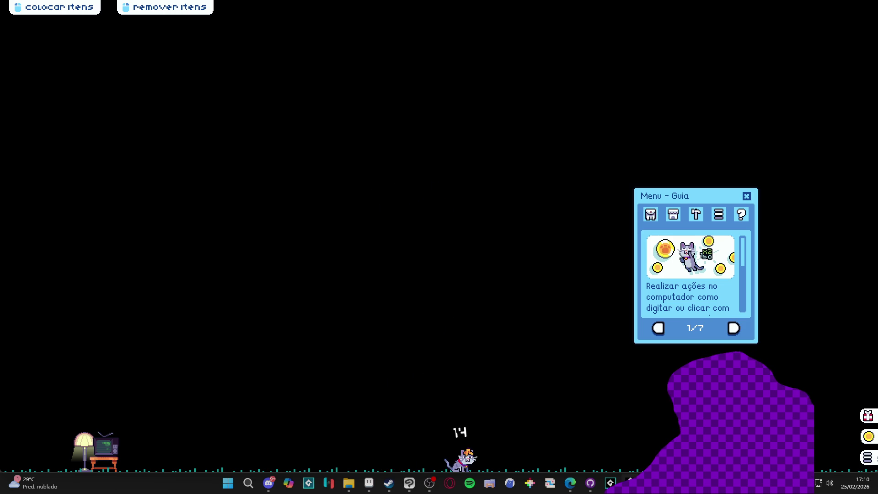
{"action": "right_click", "coordinate": [610, 483]}
{"action": "left_click", "coordinate": [610, 482]}
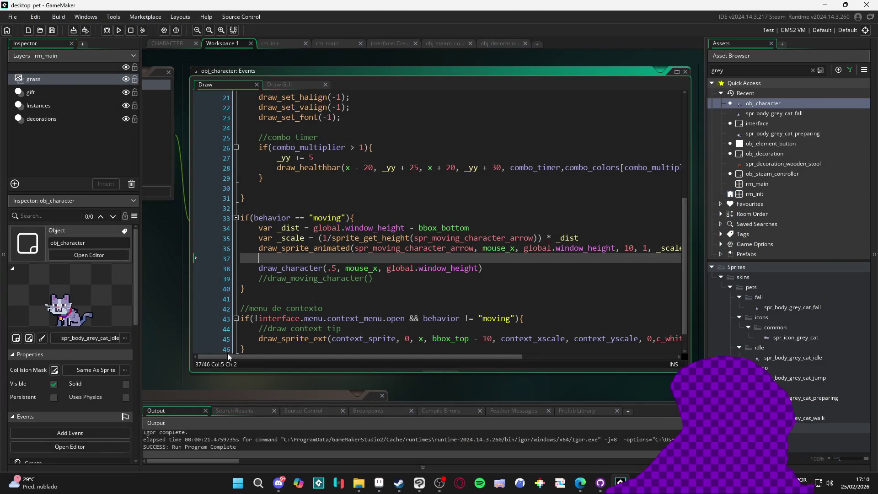
In the Create event, change line 44's draw_sprite_ext x, y to xx, yy and run
{"action": "left_click", "coordinate": [204, 317]}
{"action": "double_click", "coordinate": [218, 102]}
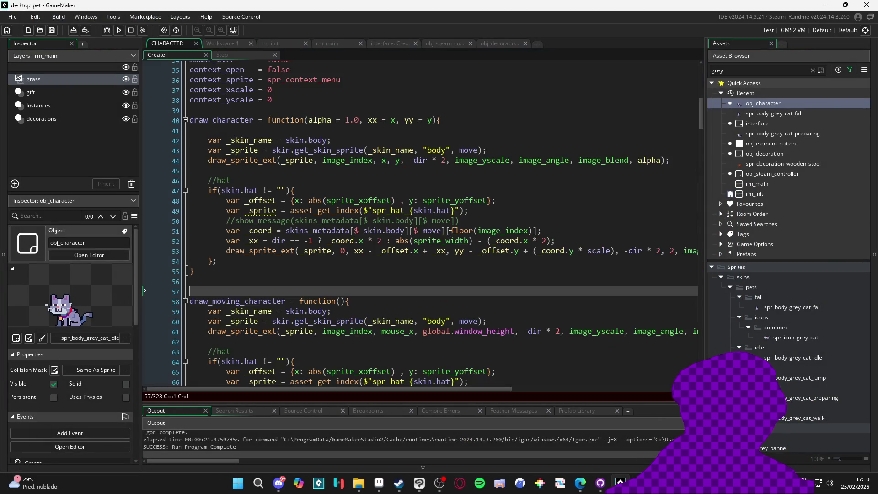
{"action": "left_click", "coordinate": [389, 160]}
{"action": "type", "text": "x"}
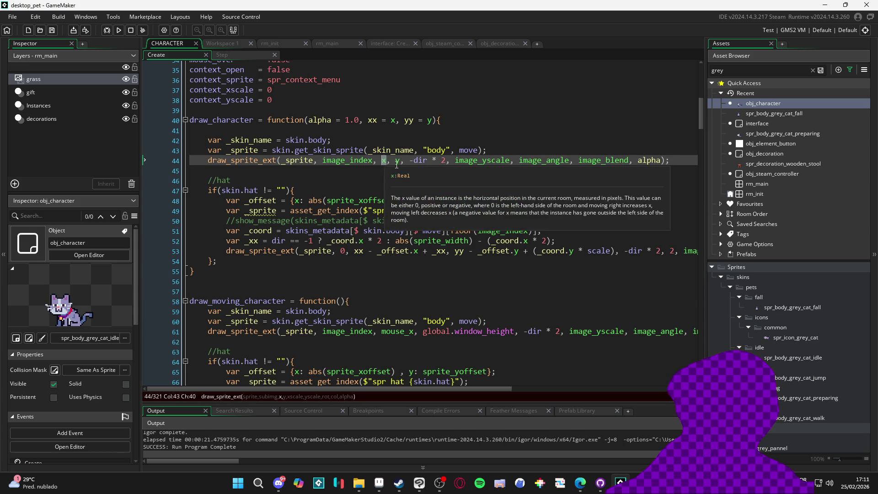
{"action": "left_click", "coordinate": [402, 160]}
{"action": "type", "text": "y"}
{"action": "key", "text": "F5"}
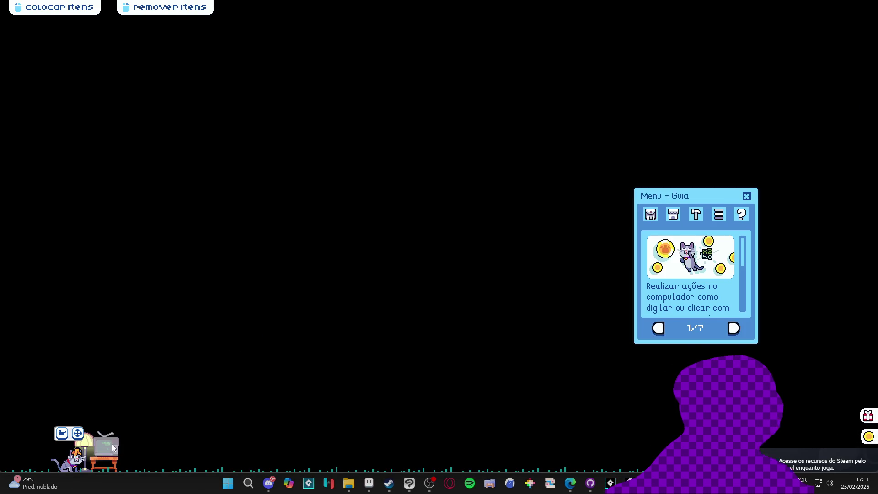
Carry and drop the pet three times across the screen, then close the runner
{"action": "mouse_move", "coordinate": [76, 442]}
{"action": "left_mouse_down"}
{"action": "mouse_move", "coordinate": [486, 247]}
{"action": "mouse_move", "coordinate": [485, 265]}
{"action": "left_mouse_up"}
{"action": "left_click_drag", "start_coordinate": [503, 457], "coordinate": [337, 306]}
{"action": "mouse_move", "coordinate": [294, 433]}
{"action": "left_mouse_down"}
{"action": "mouse_move", "coordinate": [548, 279]}
{"action": "mouse_move", "coordinate": [544, 270]}
{"action": "left_mouse_up"}
{"action": "right_click", "coordinate": [610, 482]}
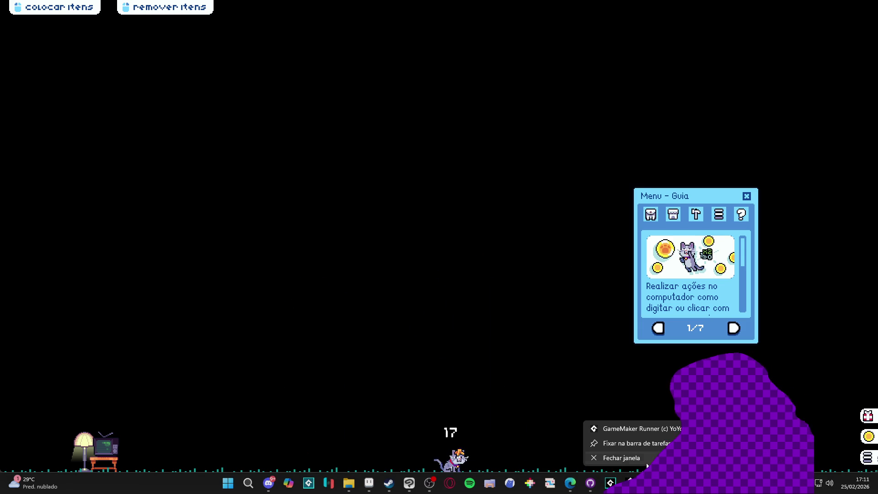
{"action": "left_click", "coordinate": [608, 457]}
{"action": "scroll", "coordinate": [259, 239], "scroll_direction": "down", "scroll_amount": 1}
{"action": "left_click", "coordinate": [260, 240]}
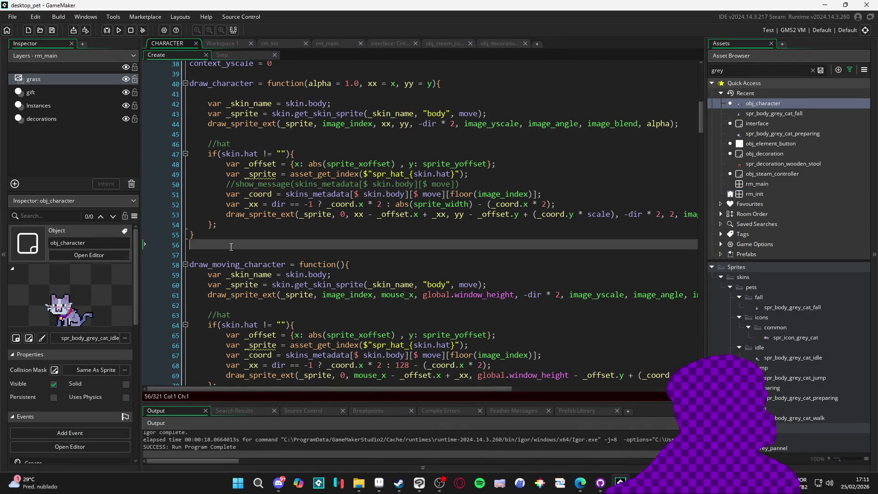
Delete the draw_moving_character function and save the Create event code
{"action": "scroll", "coordinate": [228, 247], "scroll_direction": "down", "scroll_amount": 4}
{"action": "left_click", "coordinate": [224, 291], "text": "shift"}
{"action": "key", "text": "Delete"}
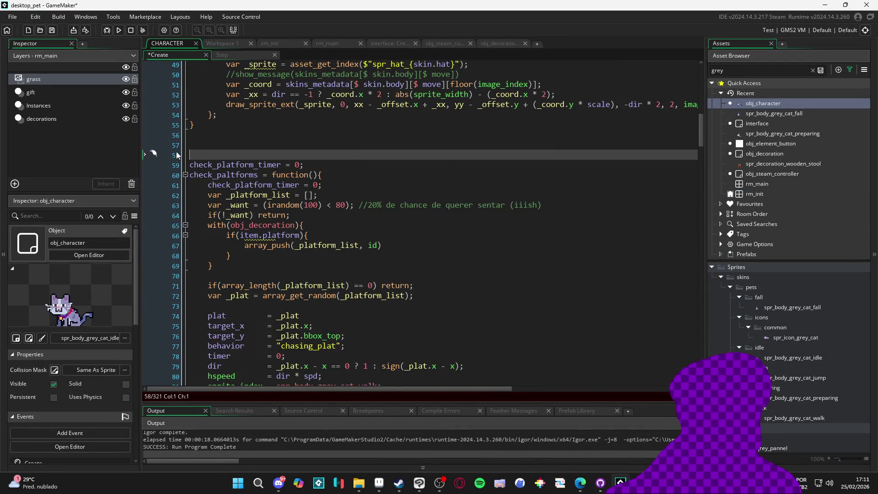
{"action": "scroll", "coordinate": [250, 221], "scroll_direction": "up", "scroll_amount": 2}
{"action": "scroll", "coordinate": [251, 222], "scroll_direction": "up", "scroll_amount": 7}
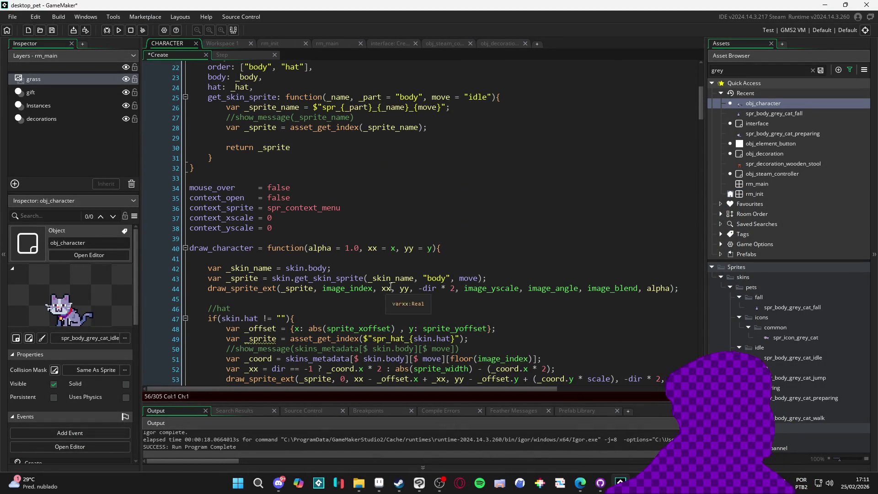
{"action": "scroll", "coordinate": [523, 271], "scroll_direction": "down", "scroll_amount": 2}
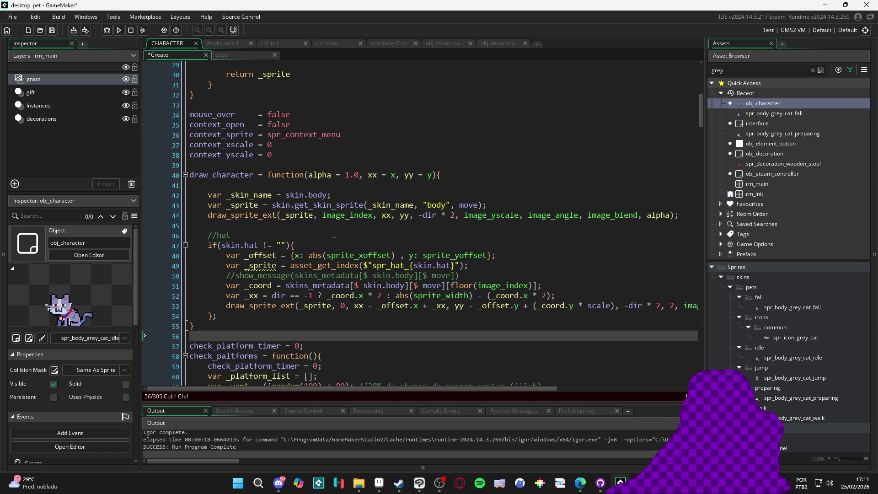
{"action": "mouse_move", "coordinate": [311, 252]}
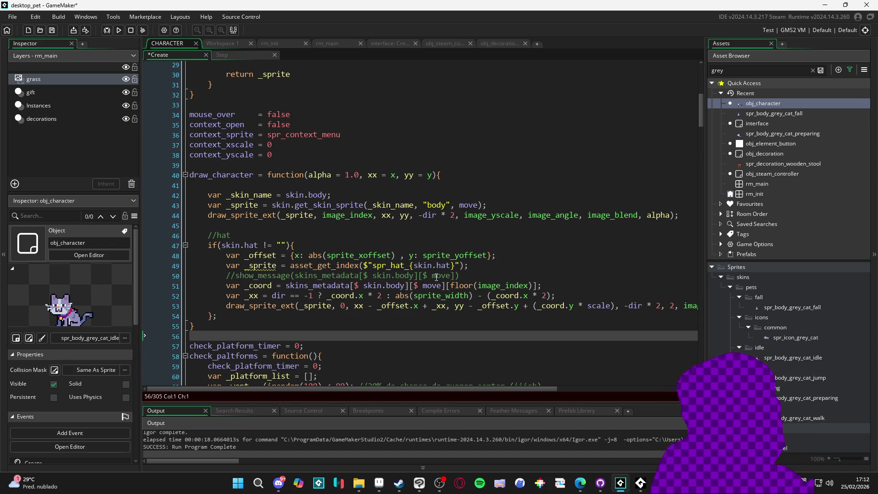
{"action": "left_click", "coordinate": [320, 346]}
{"action": "key", "text": "ctrl+s"}
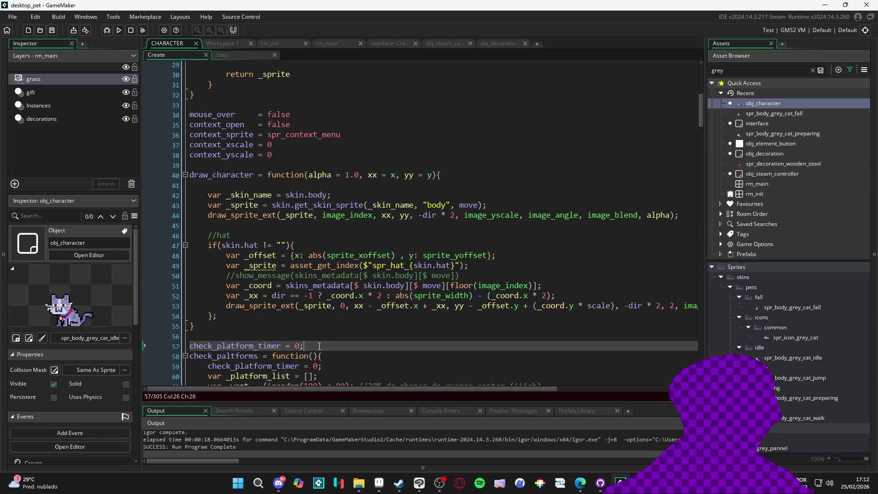
Remove the stray blank line inside the draw_character function
{"action": "scroll", "coordinate": [320, 346], "scroll_direction": "down", "scroll_amount": 7}
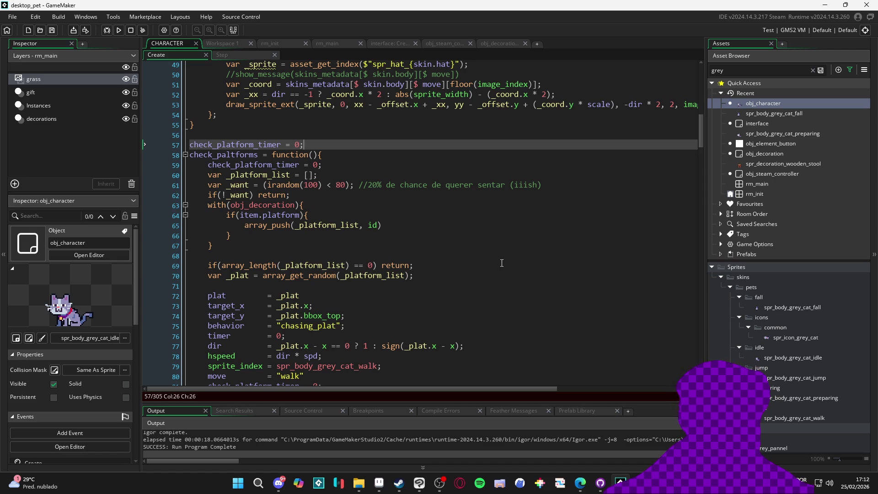
{"action": "left_click", "coordinate": [501, 263]}
{"action": "scroll", "coordinate": [411, 265], "scroll_direction": "up", "scroll_amount": 5}
{"action": "scroll", "coordinate": [343, 270], "scroll_direction": "down", "scroll_amount": 5}
{"action": "scroll", "coordinate": [320, 269], "scroll_direction": "up", "scroll_amount": 9}
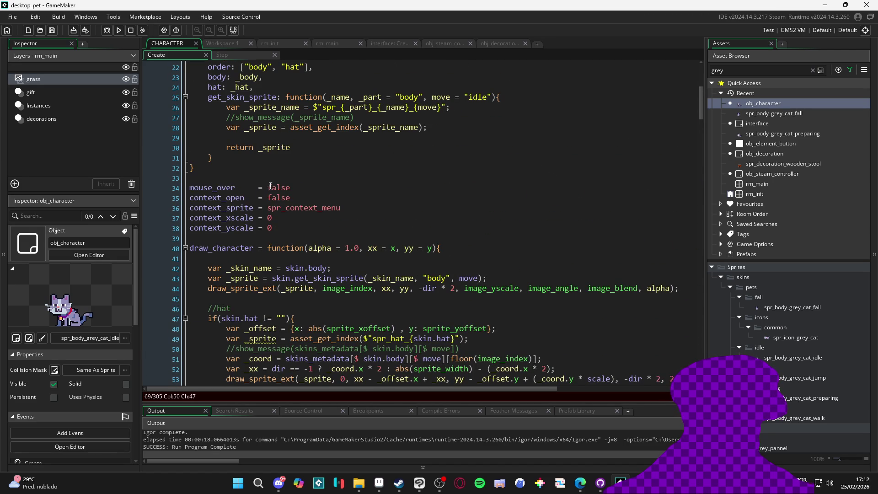
{"action": "scroll", "coordinate": [284, 206], "scroll_direction": "down", "scroll_amount": 1}
{"action": "left_click", "coordinate": [220, 225]}
{"action": "key", "text": "BackSpace"}
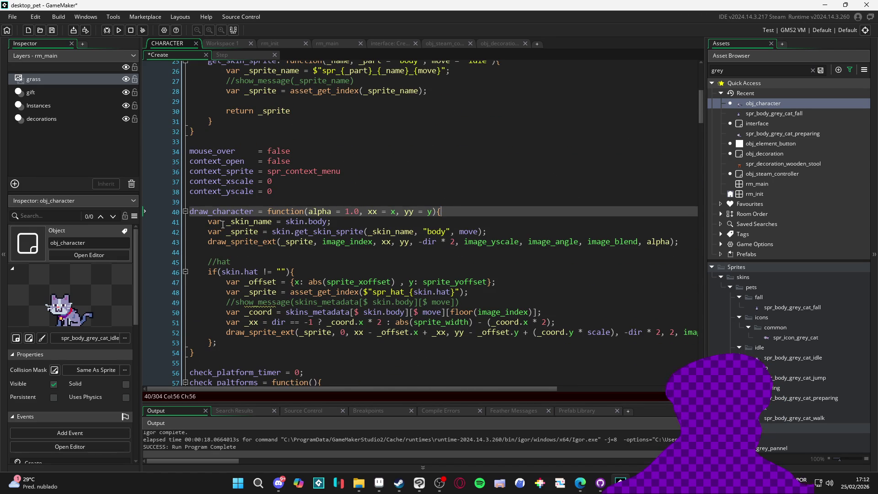
Delete the commented //show_message debug line from the hat block
{"action": "left_click", "coordinate": [236, 362]}
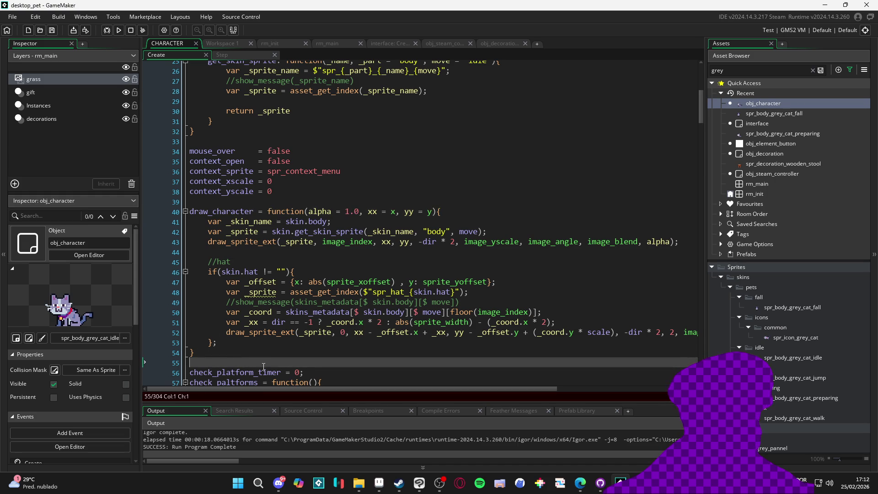
{"action": "scroll", "coordinate": [306, 295], "scroll_direction": "down", "scroll_amount": 1}
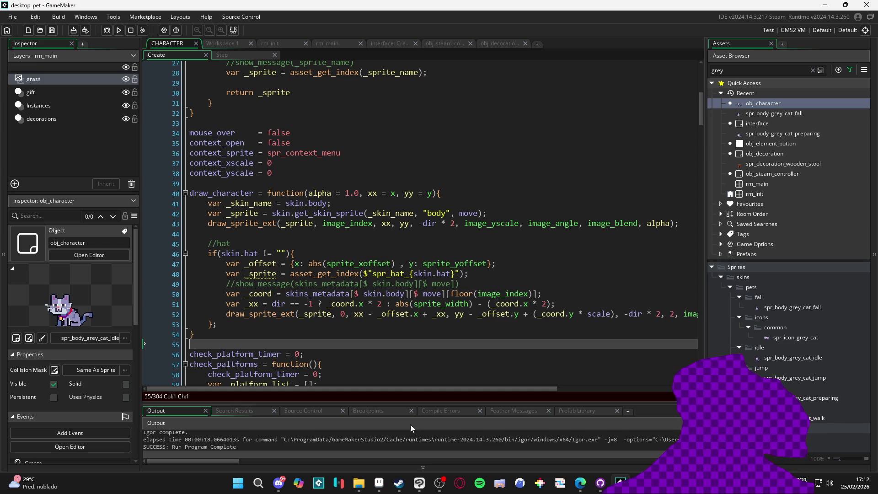
{"action": "left_click", "coordinate": [182, 285]}
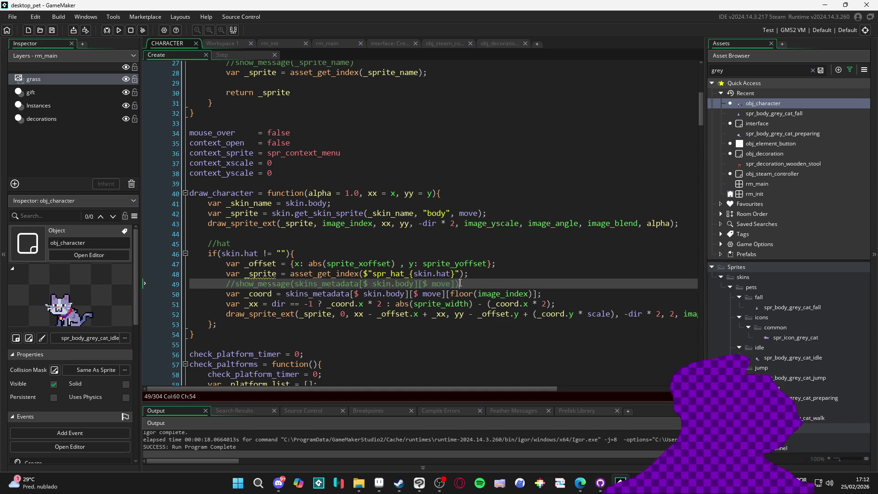
{"action": "key", "text": "BackSpace"}
{"action": "key", "text": "BackSpace"}
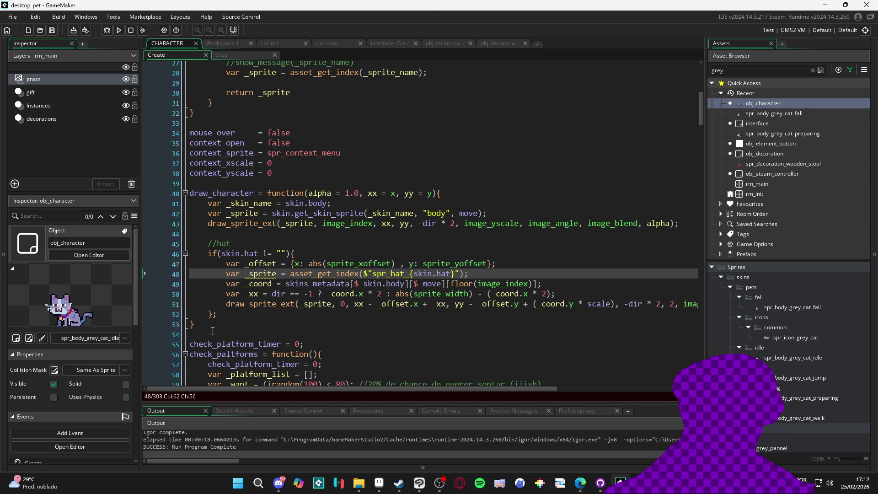
{"action": "left_click", "coordinate": [379, 314]}
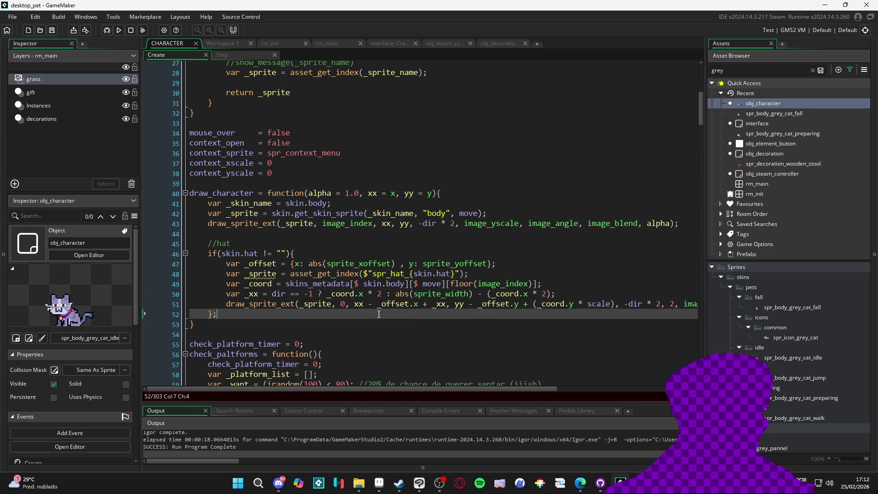
{"action": "left_click", "coordinate": [359, 484]}
Open the caofezinho sprite in Aseprite, maximized
{"action": "left_click", "coordinate": [326, 235]}
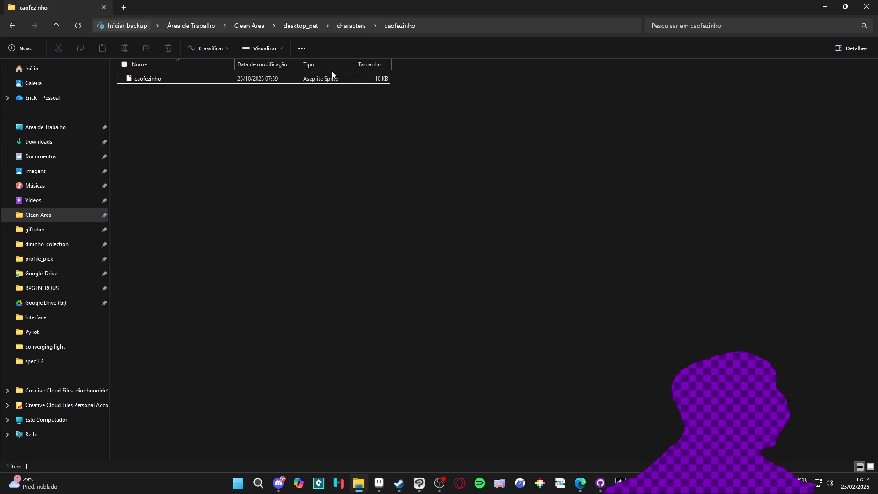
{"action": "double_click", "coordinate": [342, 81]}
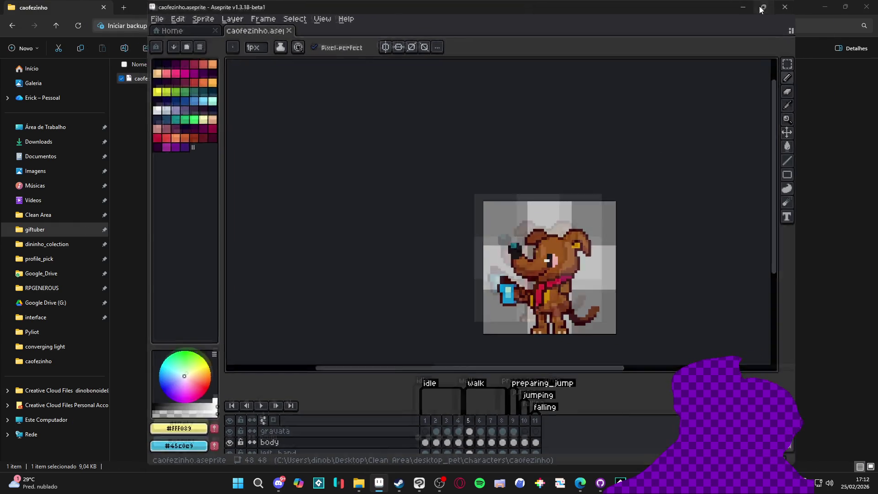
{"action": "left_click", "coordinate": [761, 8]}
{"action": "left_click", "coordinate": [351, 490]}
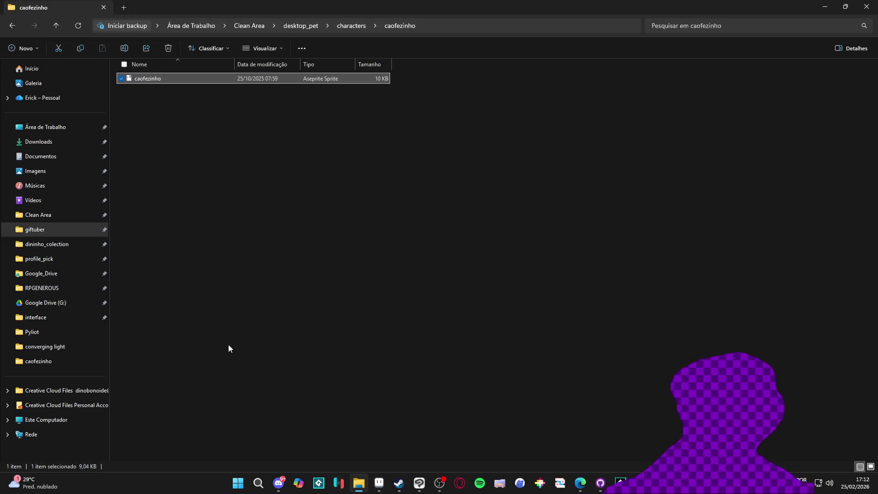
Browse to the Desktop assets folder in a second Explorer tab
{"action": "left_click", "coordinate": [128, 8]}
{"action": "left_click", "coordinate": [46, 126]}
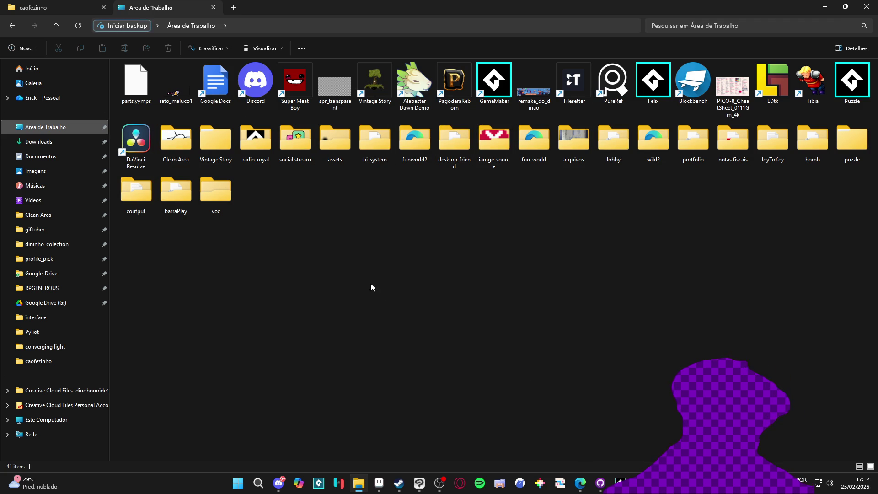
{"action": "left_click", "coordinate": [639, 134]}
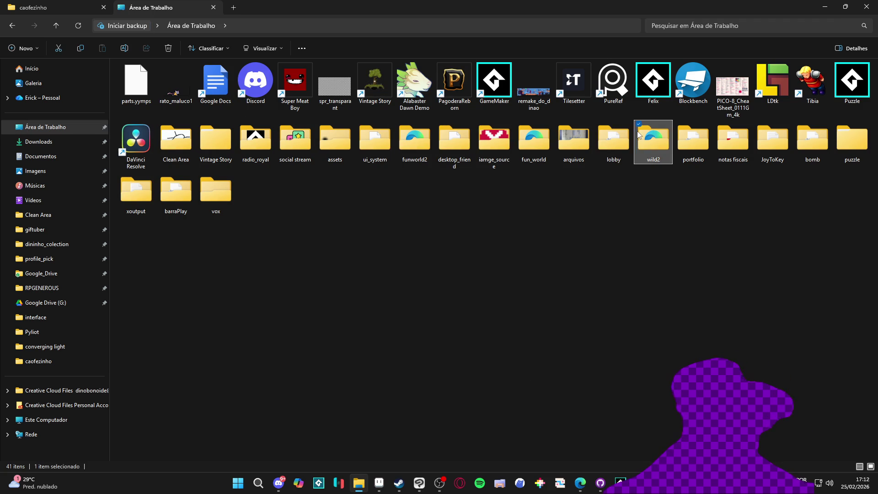
{"action": "left_click", "coordinate": [697, 151]}
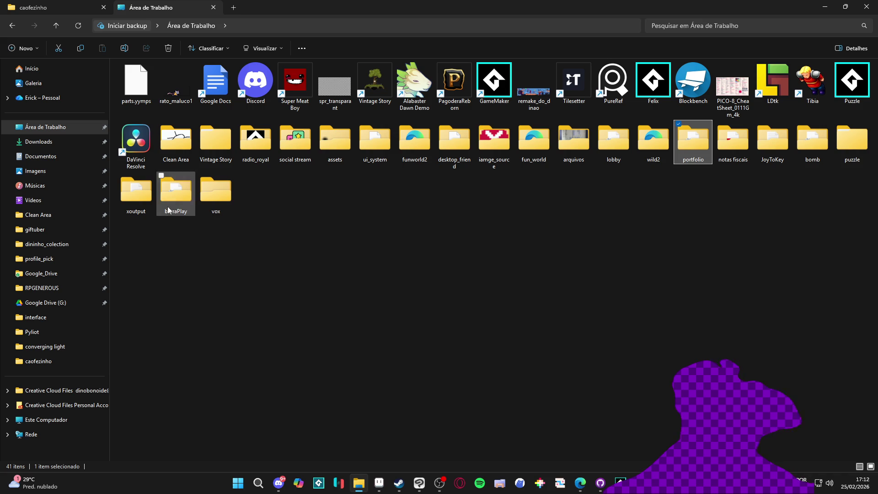
{"action": "left_click", "coordinate": [184, 145]}
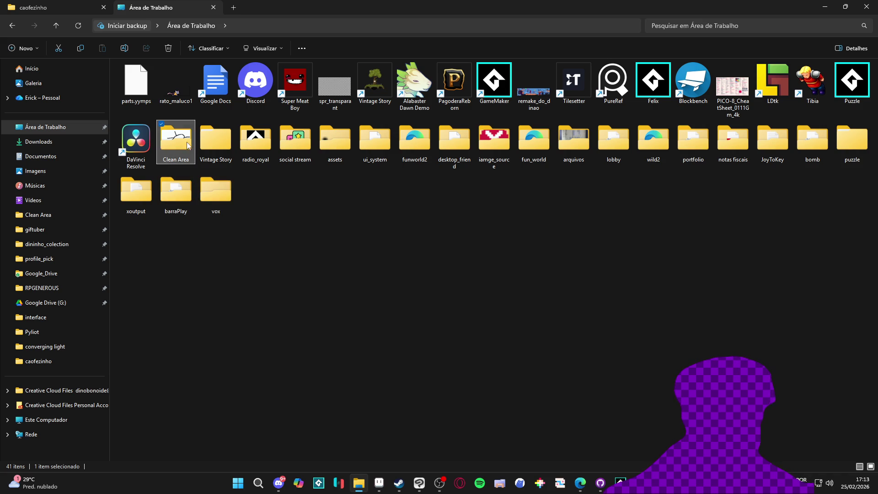
{"action": "left_click", "coordinate": [225, 154]}
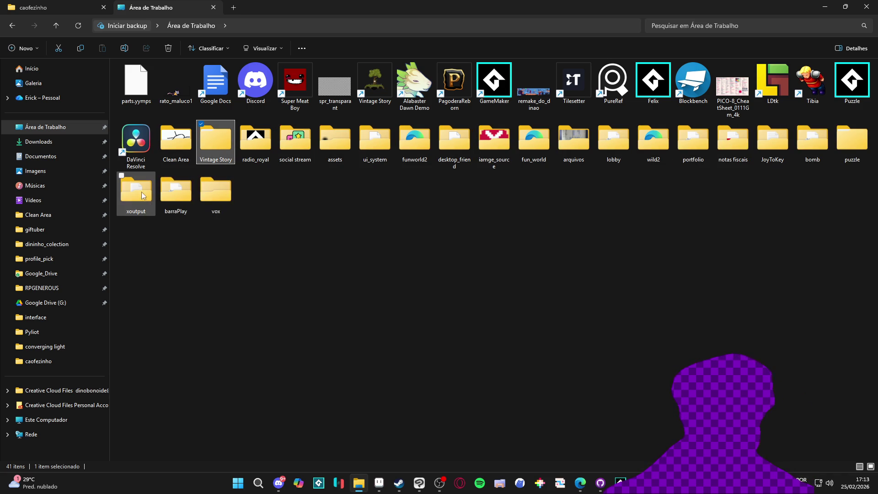
{"action": "mouse_move", "coordinate": [218, 188]}
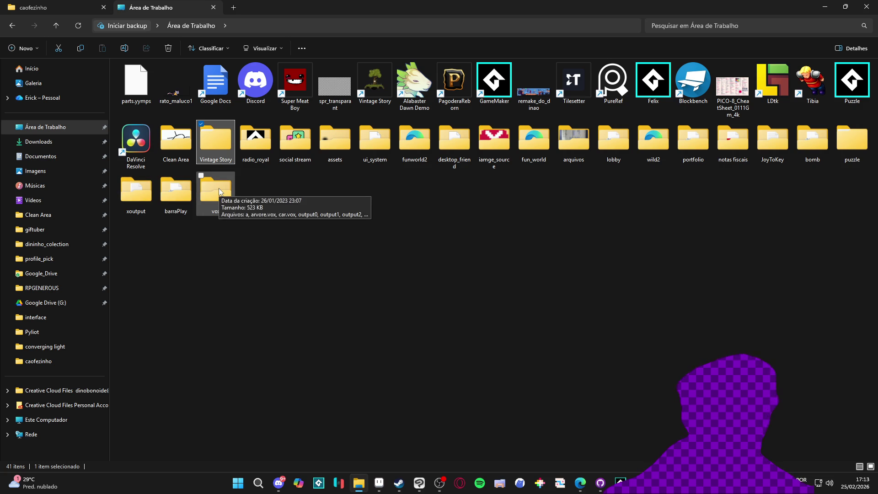
{"action": "double_click", "coordinate": [328, 135]}
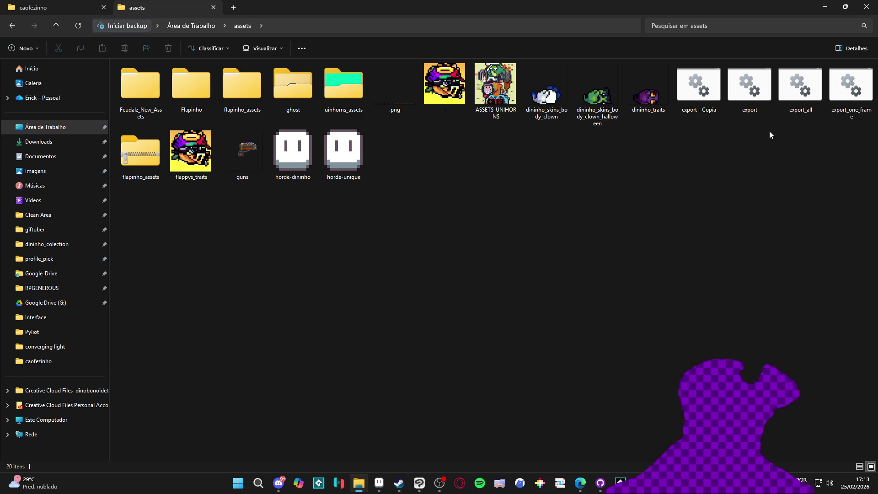
Copy the export - Copia script and paste it into the caofezinho folder
{"action": "left_click", "coordinate": [742, 80]}
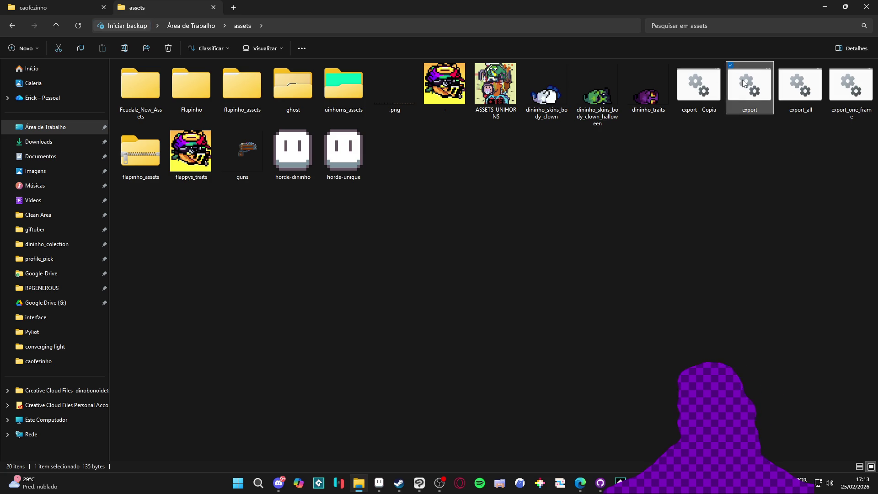
{"action": "left_click", "coordinate": [708, 91]}
{"action": "right_click", "coordinate": [707, 92]}
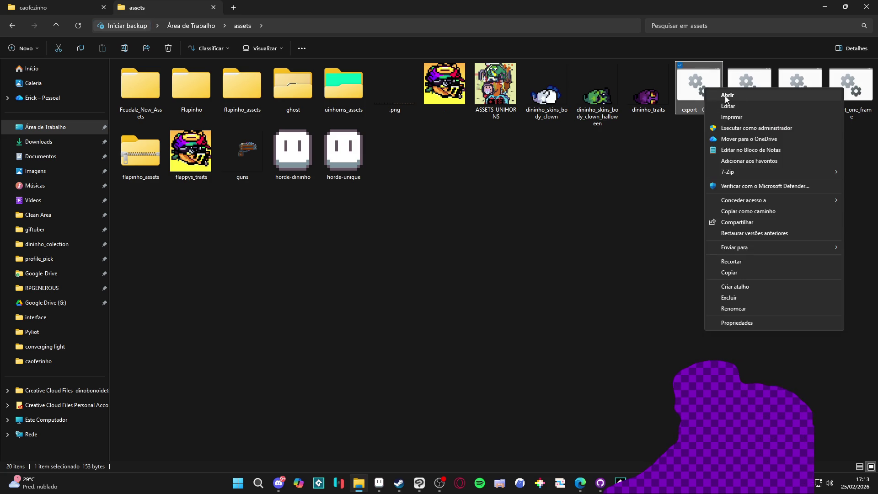
{"action": "key", "text": "Escape"}
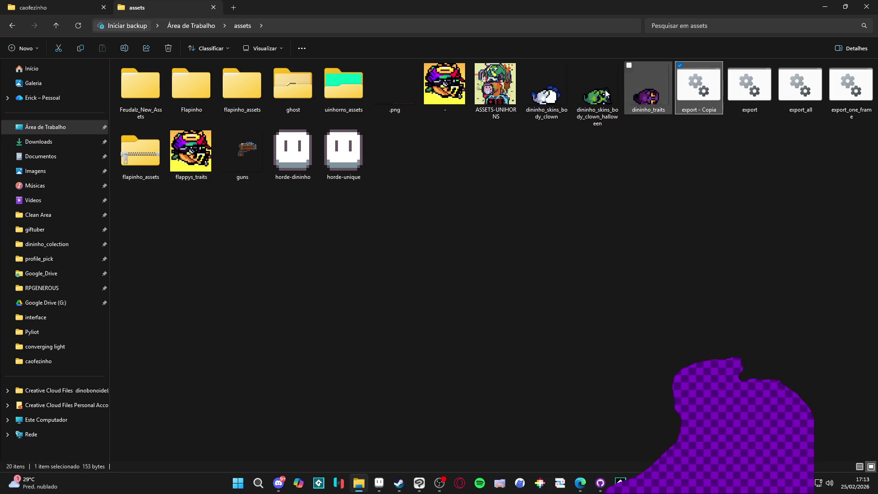
{"action": "left_click", "coordinate": [33, 7]}
{"action": "key", "text": "ctrl+v"}
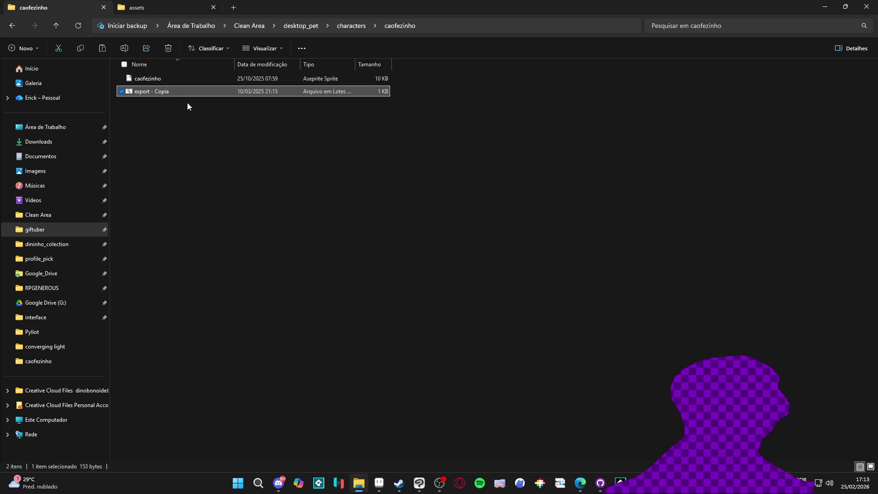
Open the pasted export - Copia.bat in a maximized Notepad window
{"action": "right_click", "coordinate": [164, 91]}
{"action": "left_click", "coordinate": [192, 108]}
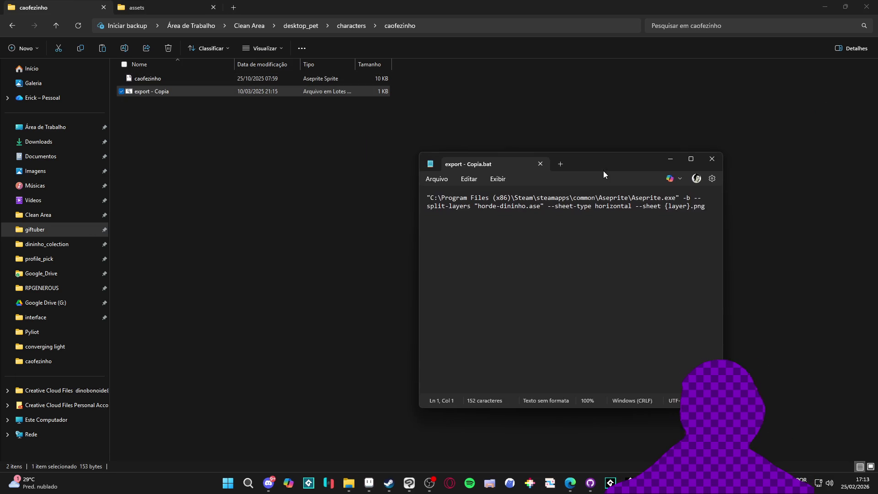
{"action": "double_click", "coordinate": [603, 169]}
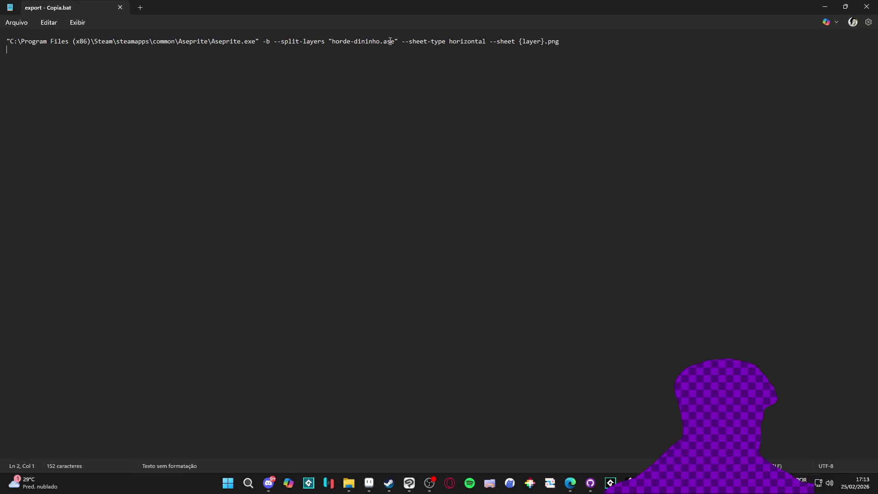
Replace the horde-dininho source file name with caofezinho in the export command
{"action": "key", "text": "super+Down"}
{"action": "left_click", "coordinate": [179, 75]}
{"action": "key", "text": "F2"}
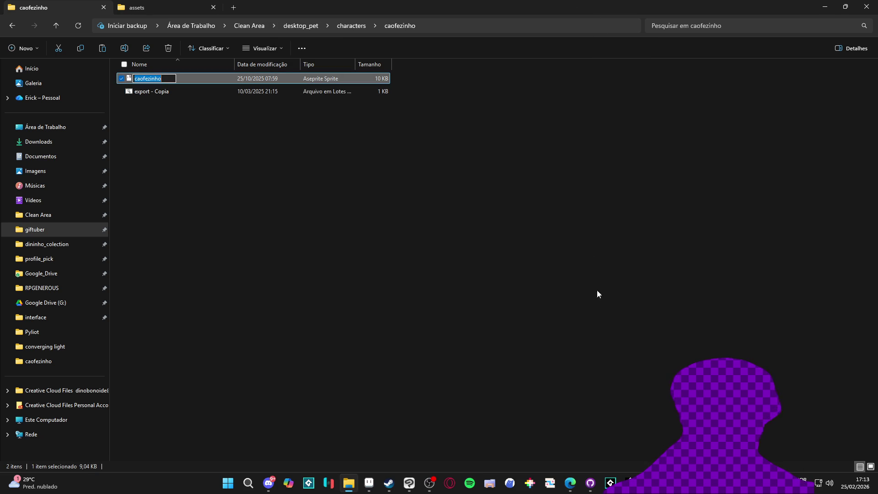
{"action": "key", "text": "alt+Tab"}
{"action": "double_click", "coordinate": [613, 147]}
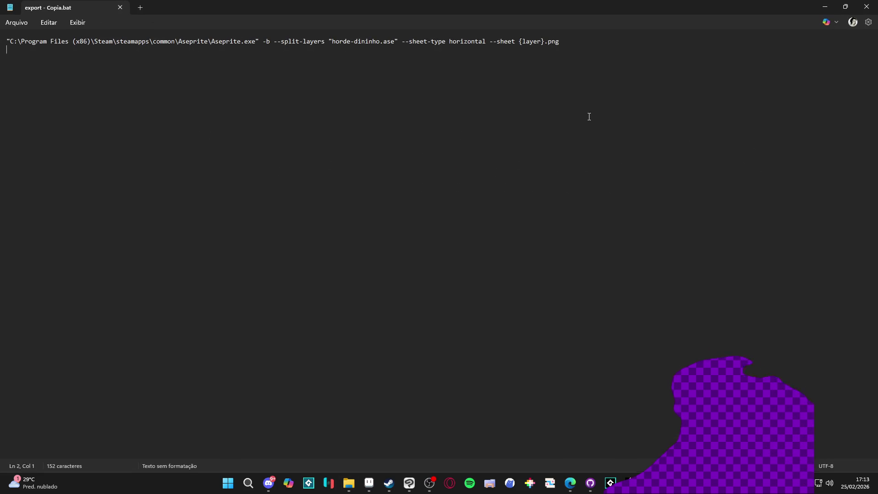
{"action": "left_click", "coordinate": [406, 41]}
{"action": "left_click_drag", "start_coordinate": [381, 41], "coordinate": [334, 41]}
{"action": "type", "text": "caofezinho"}
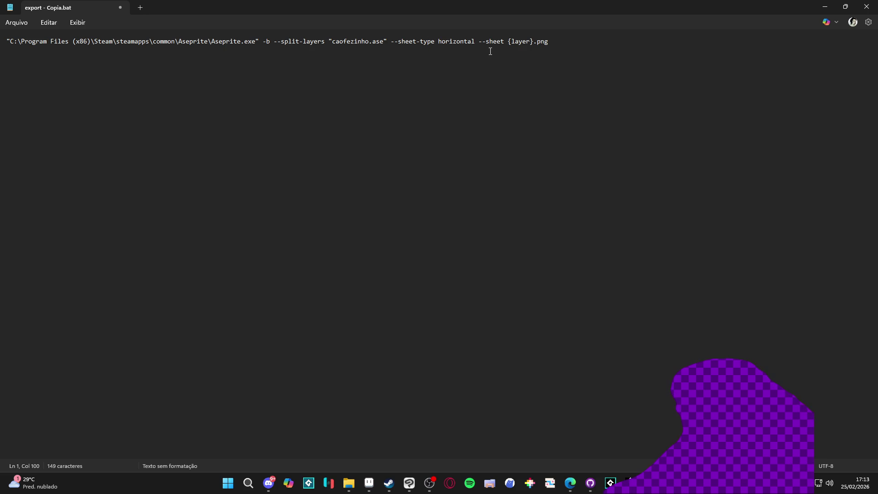
{"action": "type", "text": "gif"}
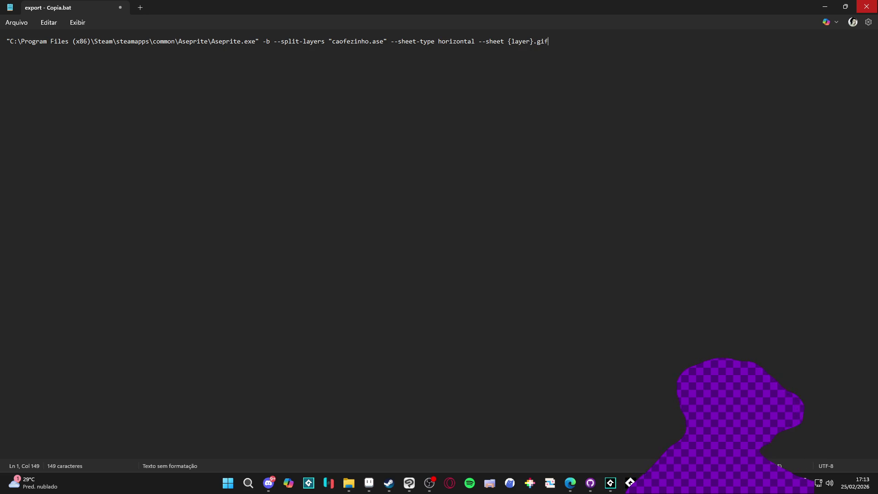
Edit the command's output name, adding {tag}, spr_body and caofezinho text
{"action": "double_click", "coordinate": [520, 42]}
{"action": "type", "text": "tag"}
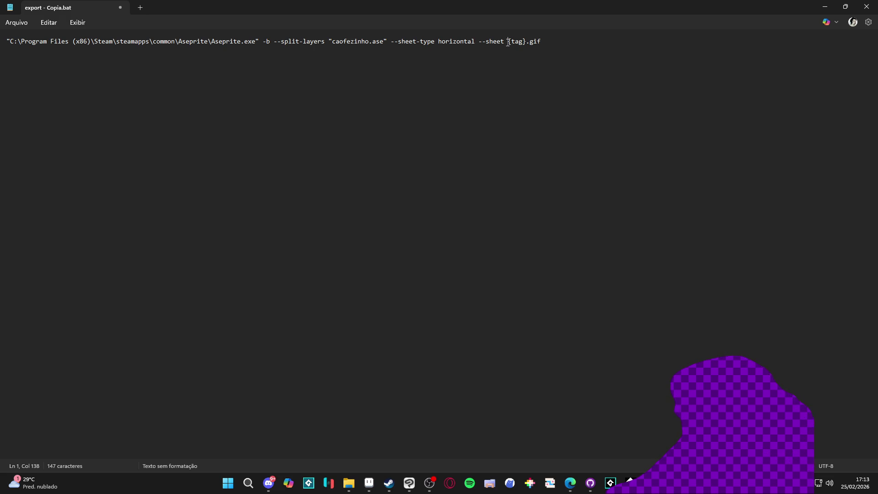
{"action": "mouse_move", "coordinate": [845, 6]}
{"action": "type", "text": "{}"}
{"action": "key", "text": "Left"}
{"action": "type", "text": "1ayer"}
{"action": "key", "text": "BackSpace"}
{"action": "key", "text": "BackSpace"}
{"action": "key", "text": "BackSpace"}
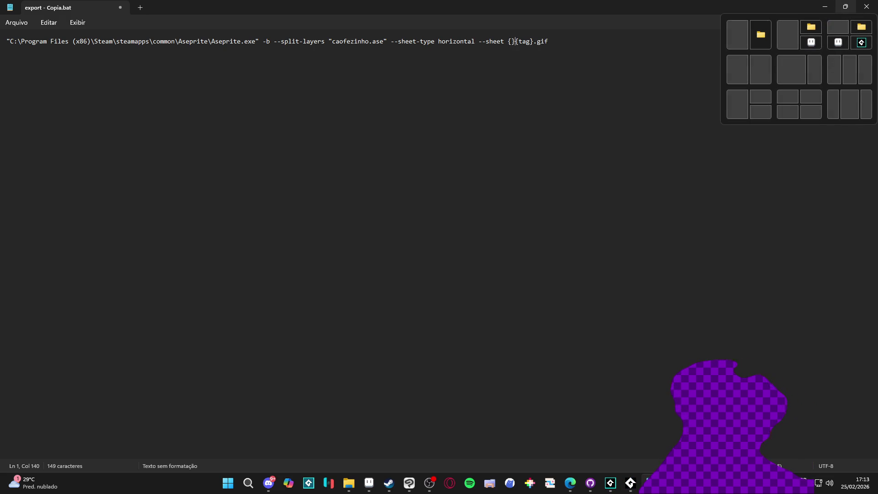
{"action": "type", "text": "spr_body_"}
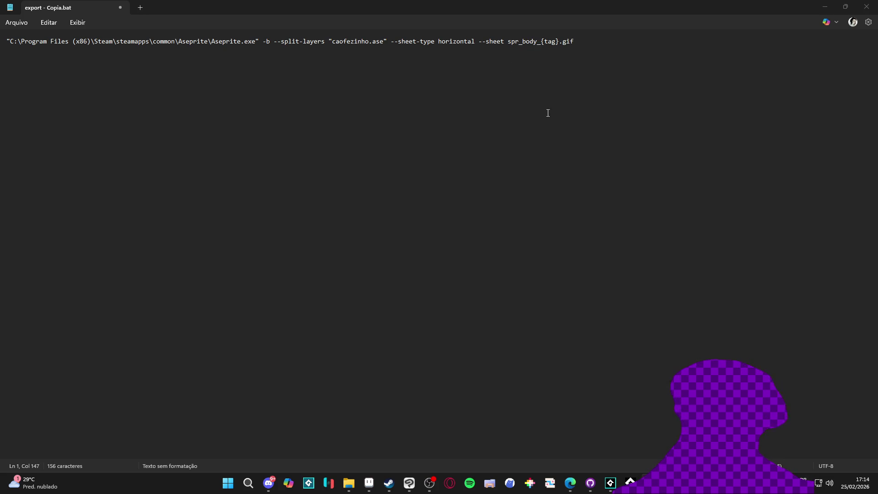
{"action": "key", "text": "alt+Tab"}
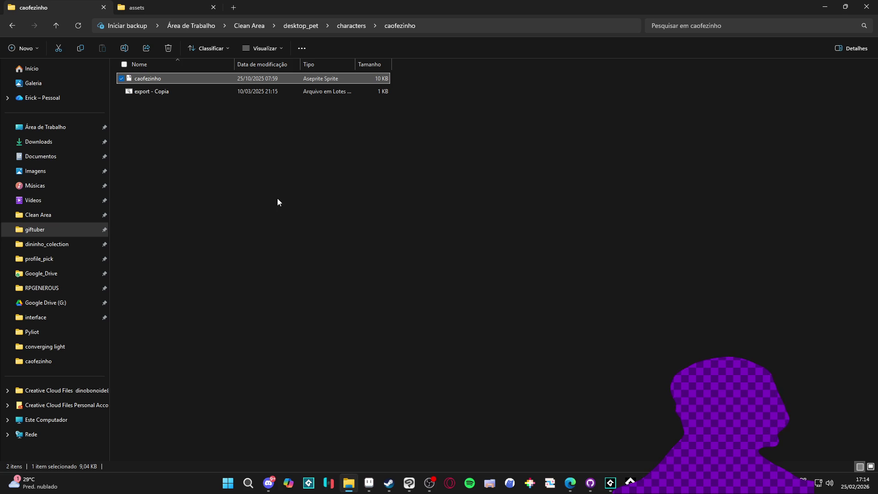
{"action": "key", "text": "alt+Tab"}
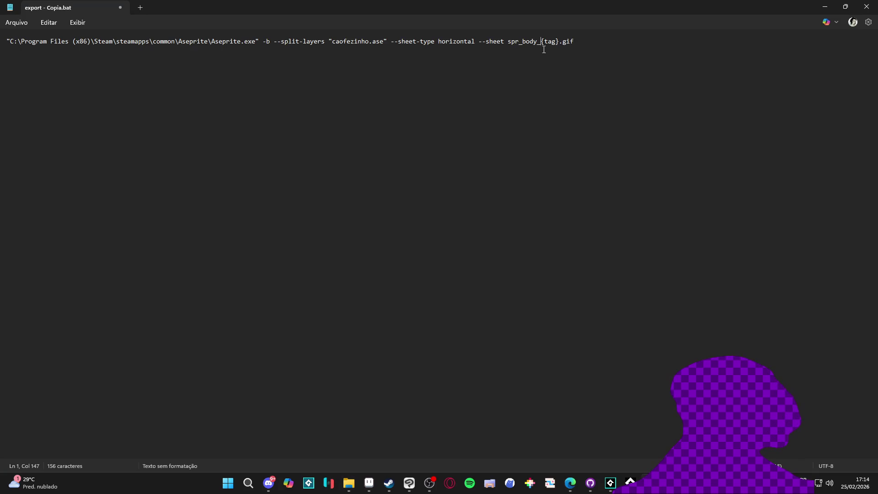
{"action": "type", "text": "caofezinh_"}
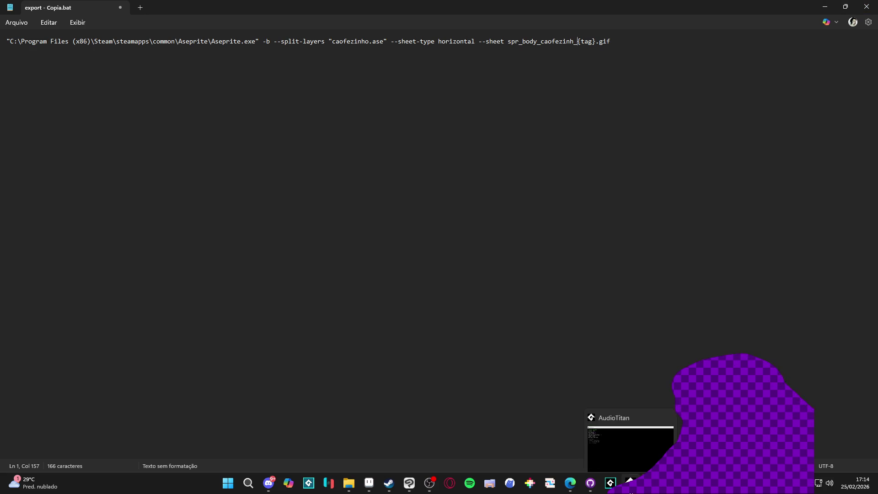
{"action": "mouse_move", "coordinate": [601, 492]}
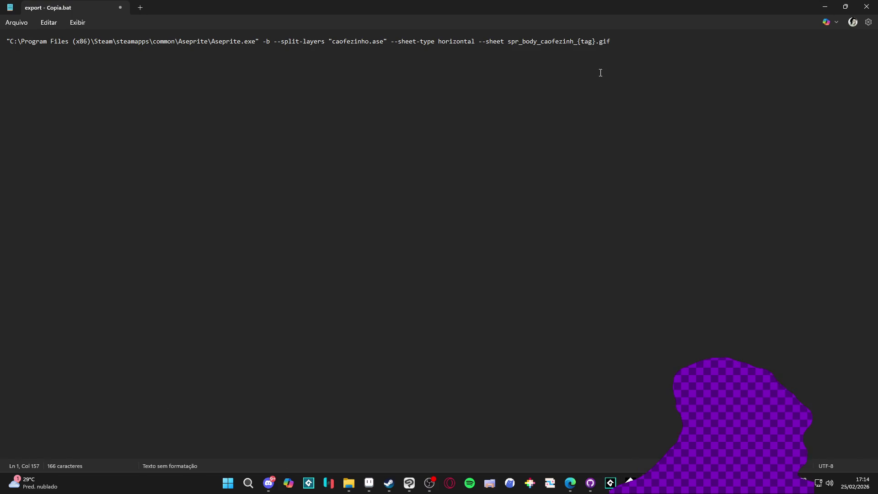
Delete the --sheet-type horizontal --sheet options from the command
{"action": "left_click", "coordinate": [478, 56]}
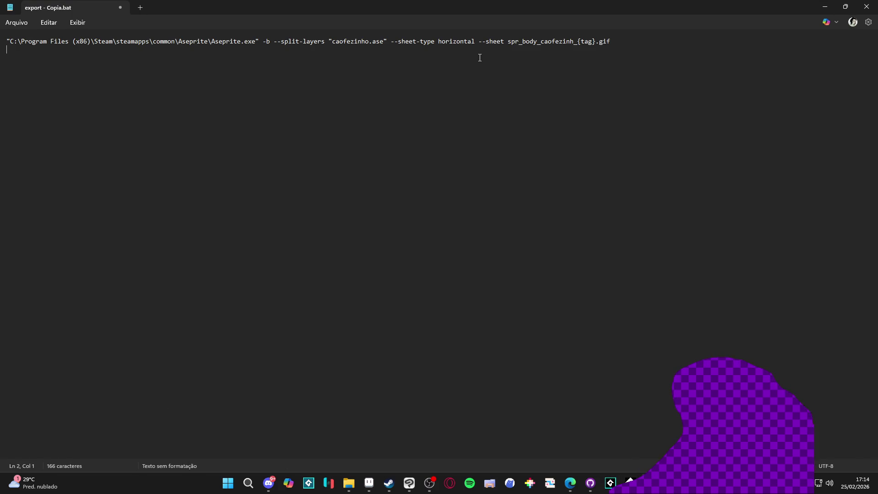
{"action": "double_click", "coordinate": [496, 42]}
{"action": "left_click_drag", "start_coordinate": [476, 48], "coordinate": [390, 53]}
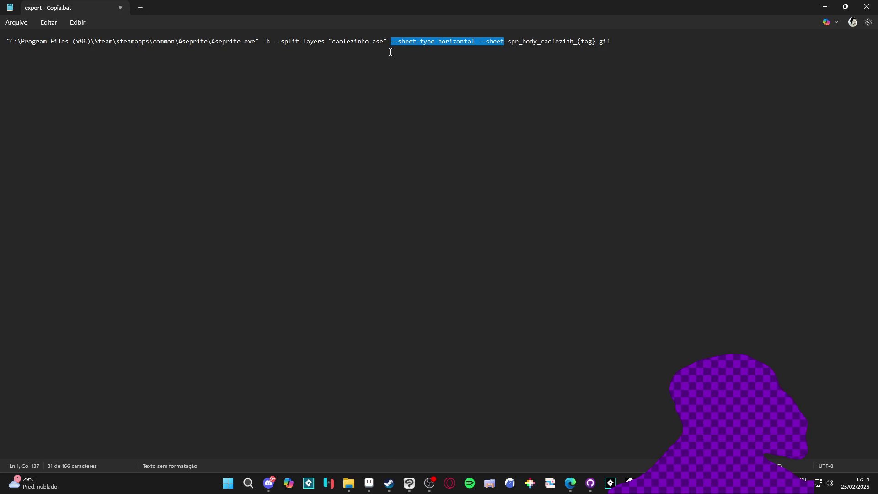
{"action": "key", "text": "BackSpace"}
{"action": "key", "text": "BackSpace"}
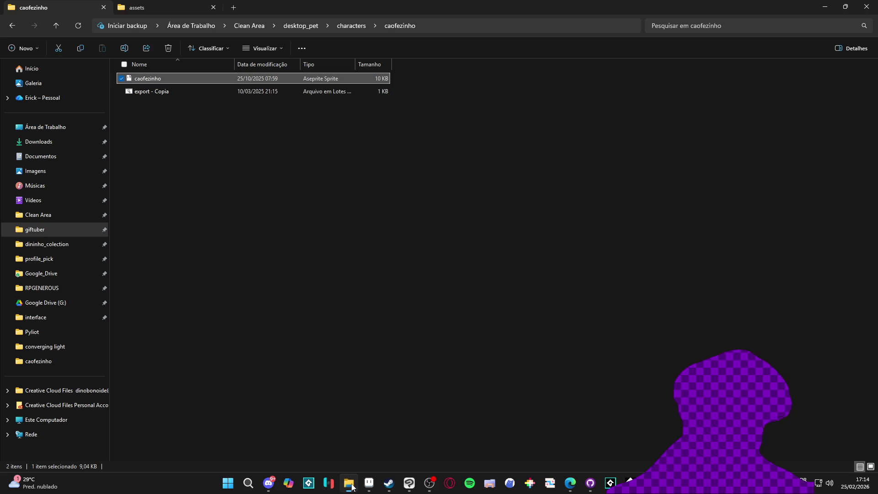
Copy the --all-layers command from export.bat and paste it over export - Copia's command
{"action": "left_click", "coordinate": [369, 434]}
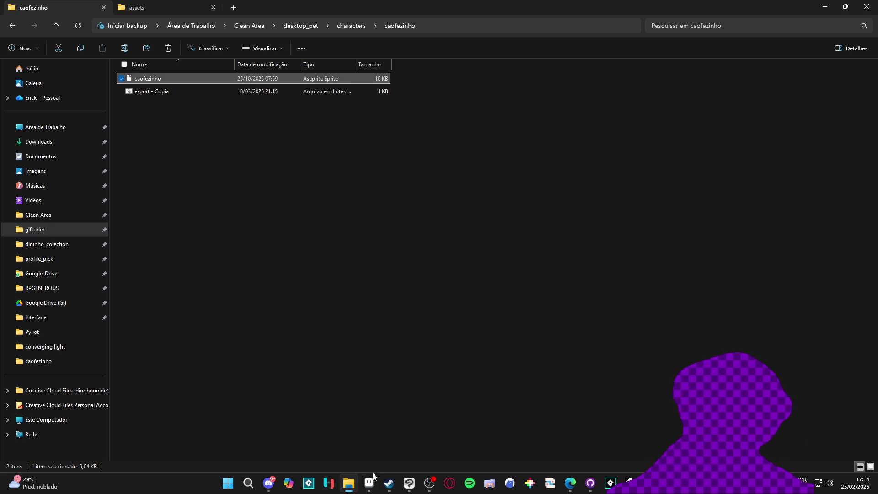
{"action": "key", "text": "ctrl+Tab"}
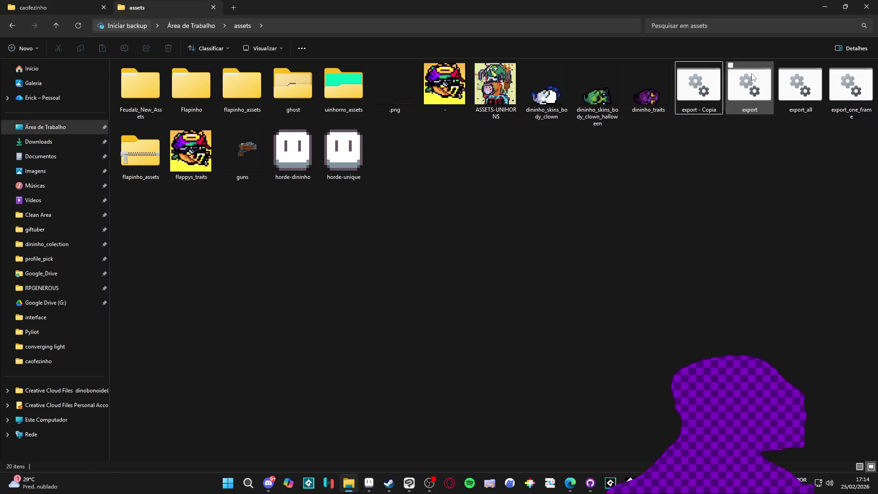
{"action": "right_click", "coordinate": [704, 91]}
{"action": "left_click", "coordinate": [492, 126]}
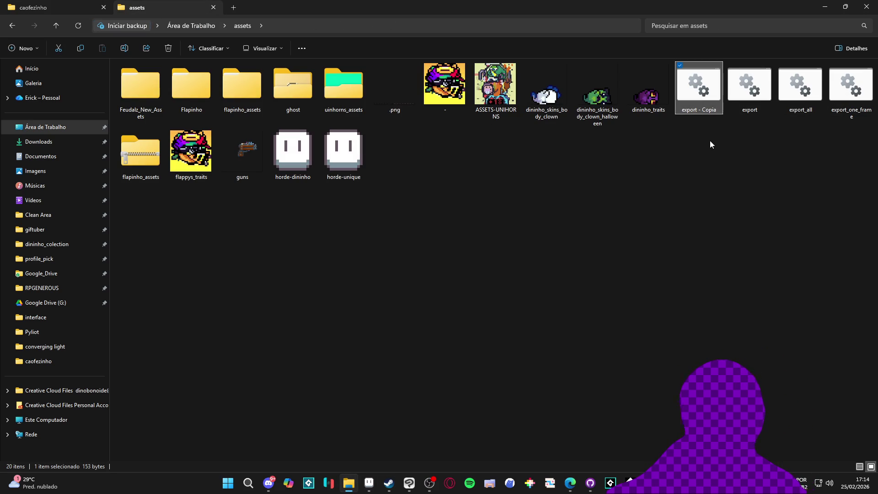
{"action": "right_click", "coordinate": [750, 85]}
{"action": "left_click", "coordinate": [777, 104]}
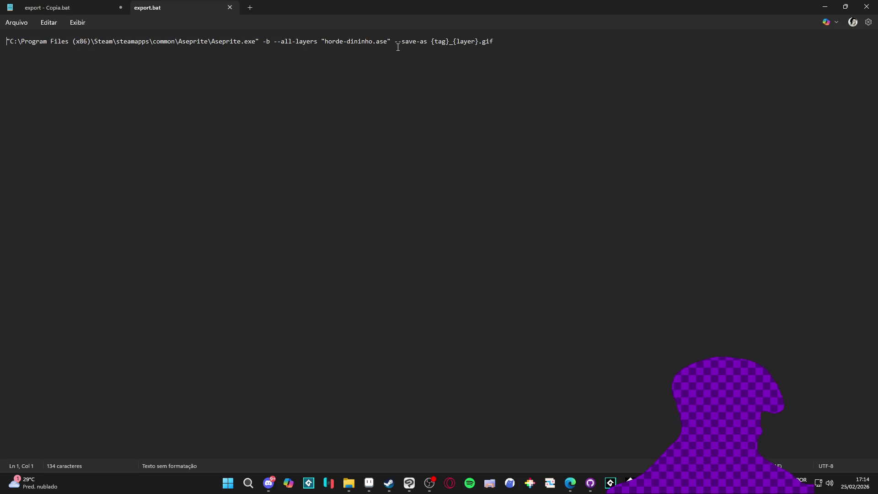
{"action": "key", "text": "shift+End"}
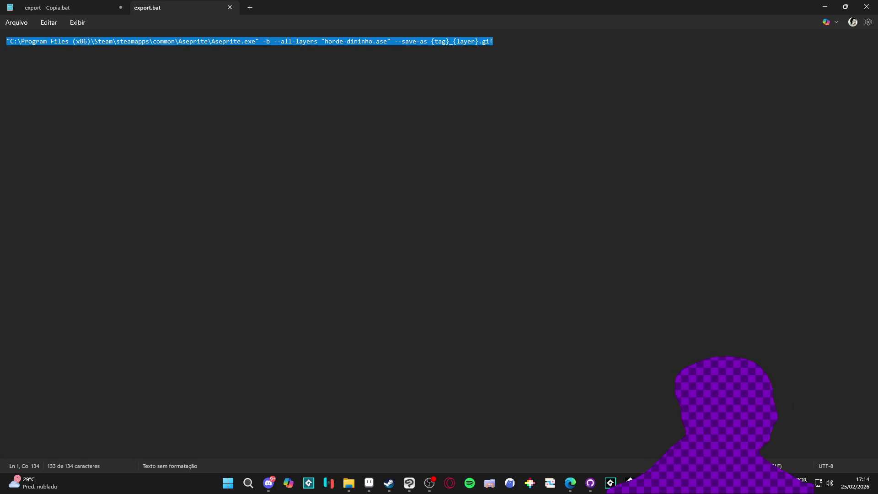
{"action": "left_click", "coordinate": [230, 7]}
{"action": "key", "text": "ctrl+a"}
{"action": "type", "text": "\"C:\\Program Files (x86)\\Steam\\steamapps\\common\\Aseprite\\Aseprite.exe\" -b --all-layers \"horde-dininho.ase\" --save-as {tag}_{layer}.gif"}
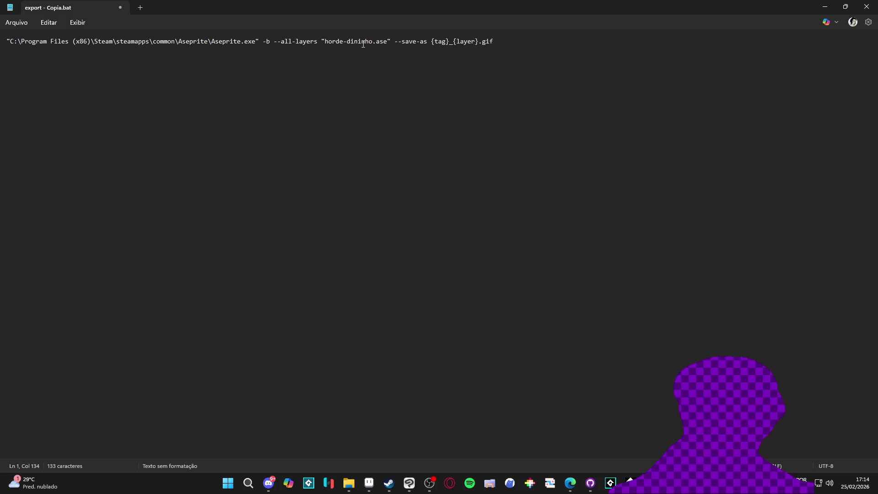
Change the pasted command's source file from horde-dininho to caofezinho
{"action": "left_click_drag", "start_coordinate": [372, 41], "coordinate": [325, 41]}
{"action": "type", "text": "caofe"}
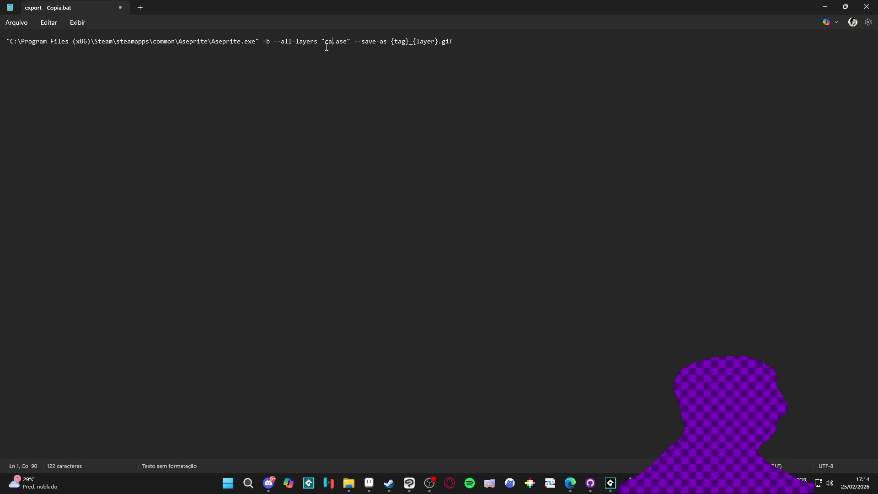
{"action": "type", "text": "zinho"}
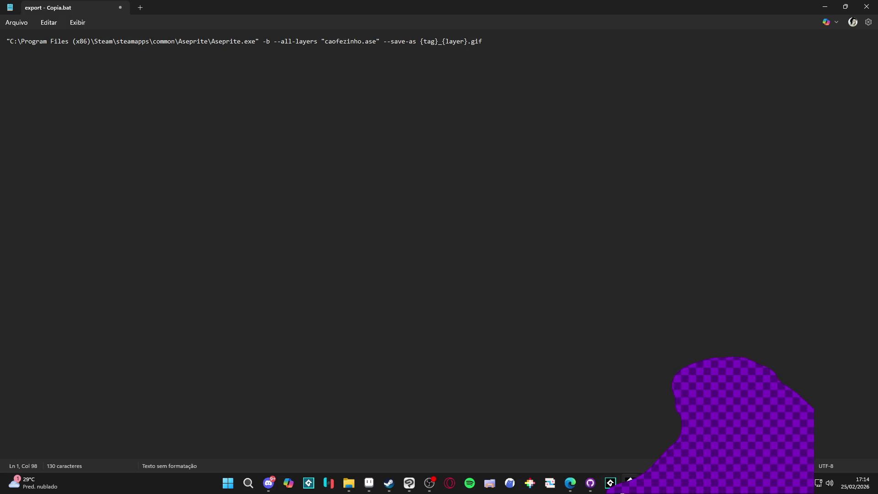
{"action": "left_click", "coordinate": [402, 489]}
Enlarge Aseprite's timeline to show all of caofezinho's layers
{"action": "left_click", "coordinate": [369, 489]}
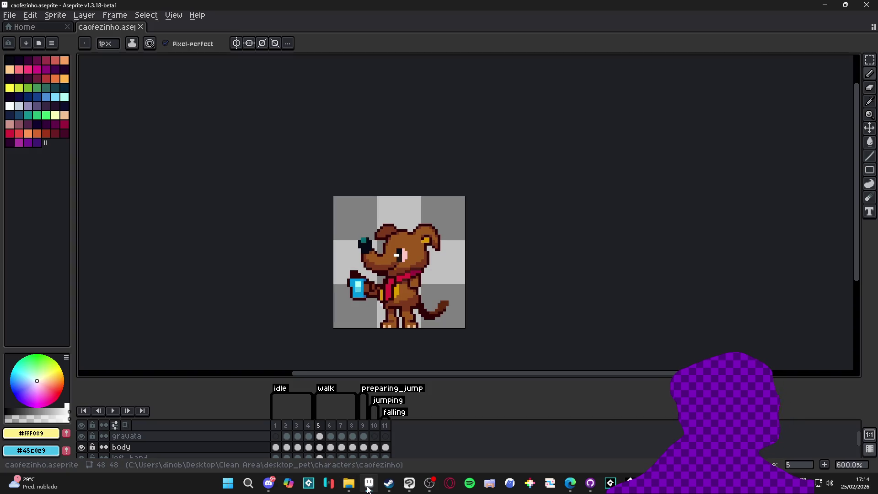
{"action": "left_click_drag", "start_coordinate": [343, 378], "coordinate": [344, 282]}
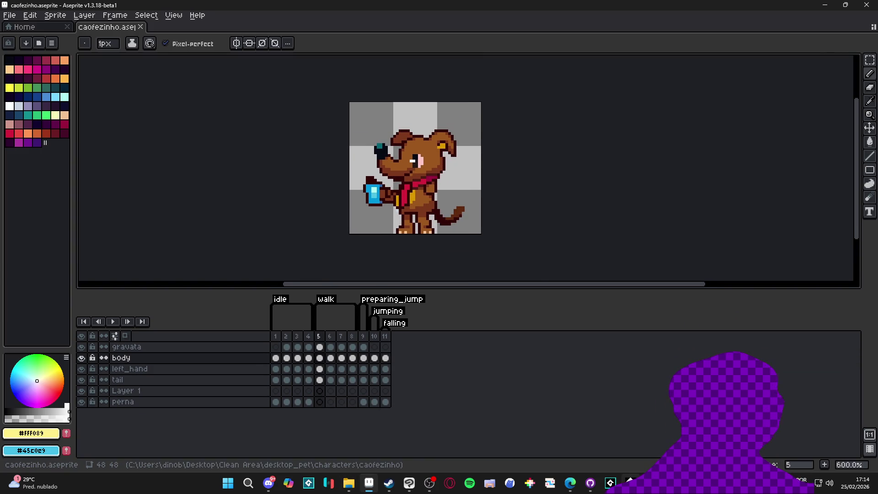
{"action": "left_click", "coordinate": [550, 483]}
{"action": "left_click", "coordinate": [550, 483]}
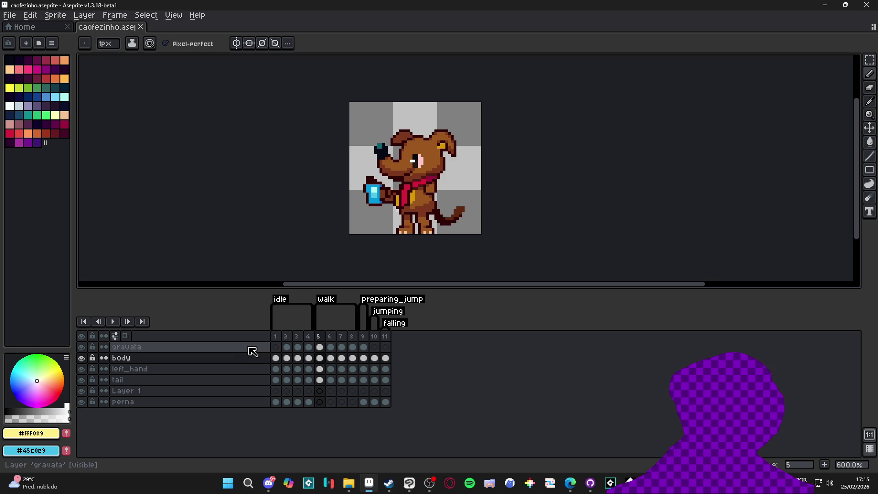
{"action": "left_click", "coordinate": [825, 4]}
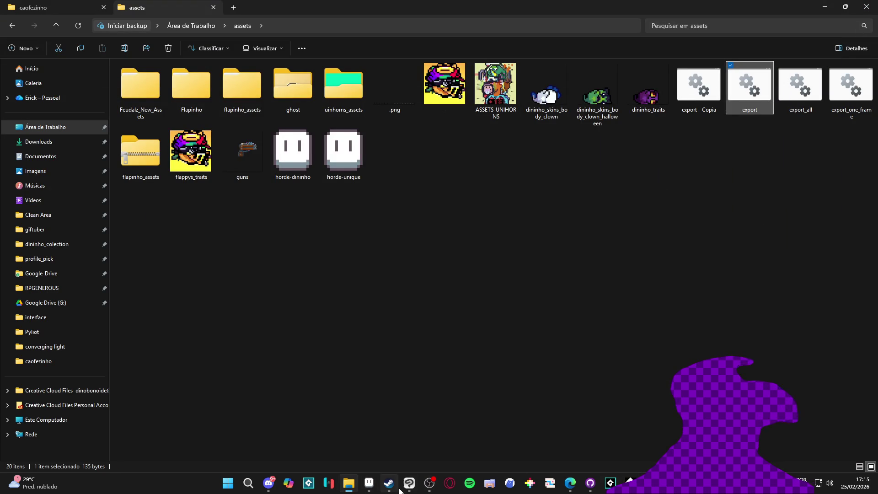
{"action": "left_click", "coordinate": [367, 488]}
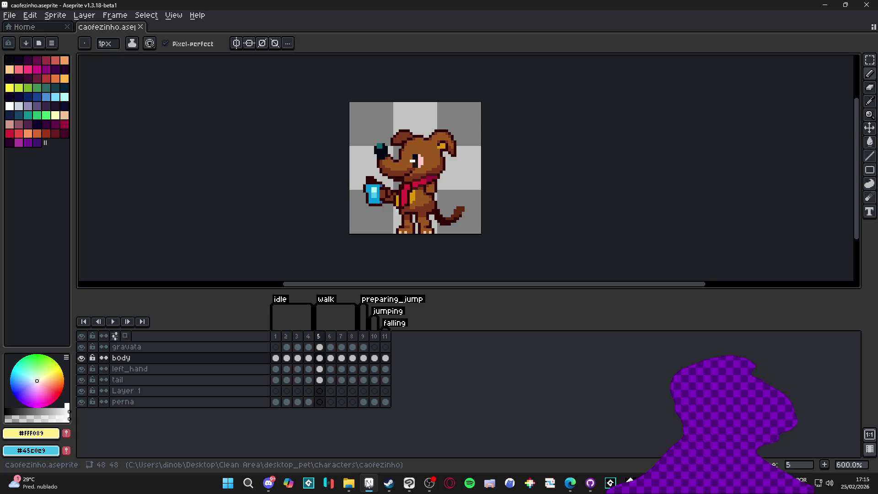
Flip the caofezinho canvas horizontally via Sprite > Rotate Canvas
{"action": "left_click", "coordinate": [52, 15]}
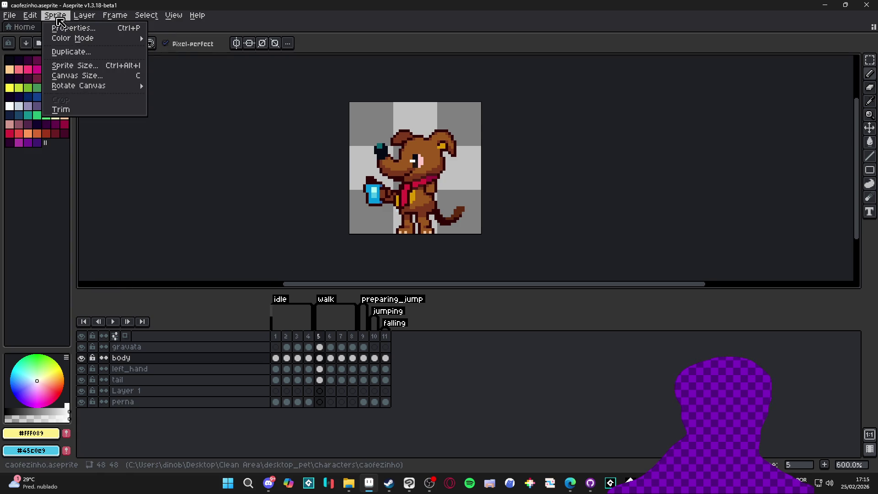
{"action": "mouse_move", "coordinate": [92, 87]}
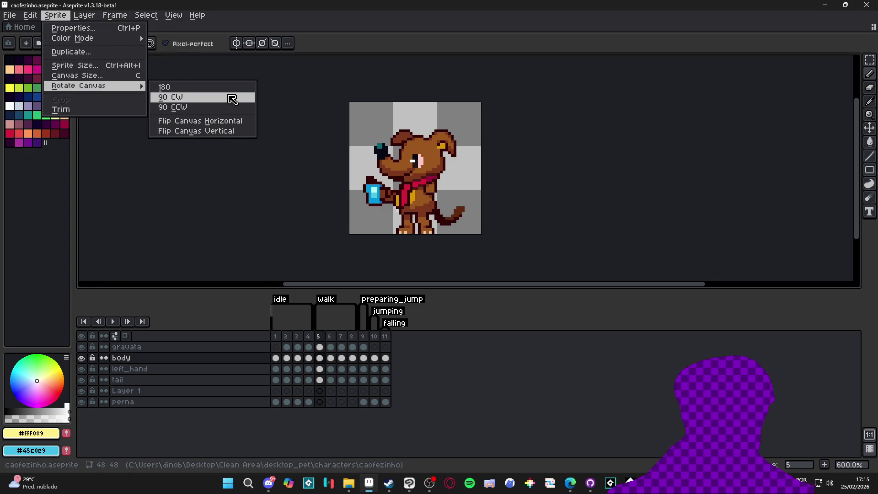
{"action": "left_click", "coordinate": [240, 120]}
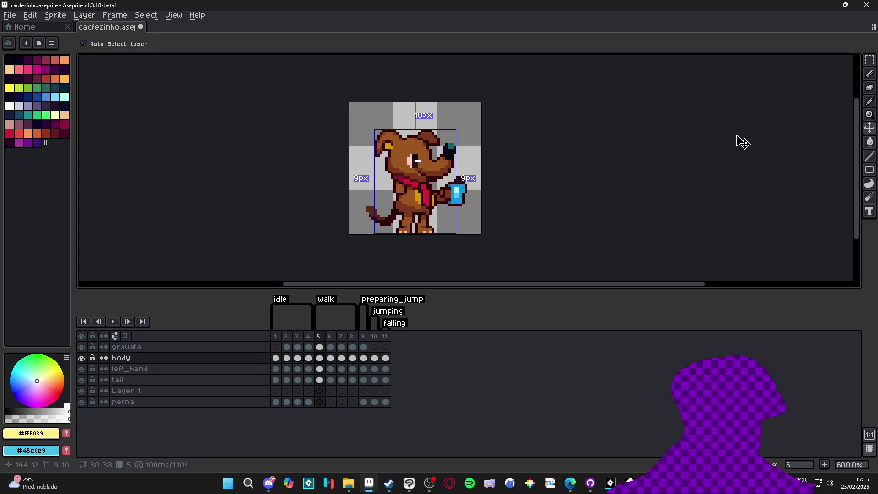
{"action": "key", "text": "alt+Tab"}
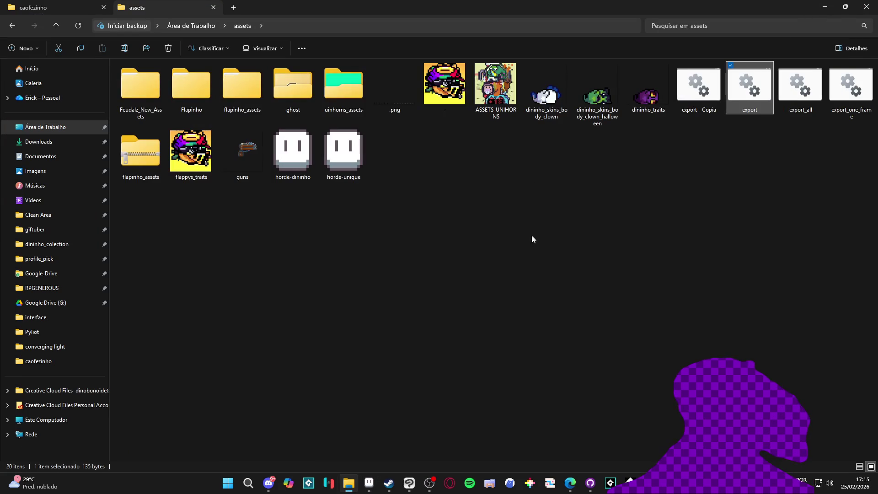
Replace {tag}_{layer} with spr_body_caofezinho_{tag} in the output name, then close Notepad
{"action": "left_click", "coordinate": [78, 6]}
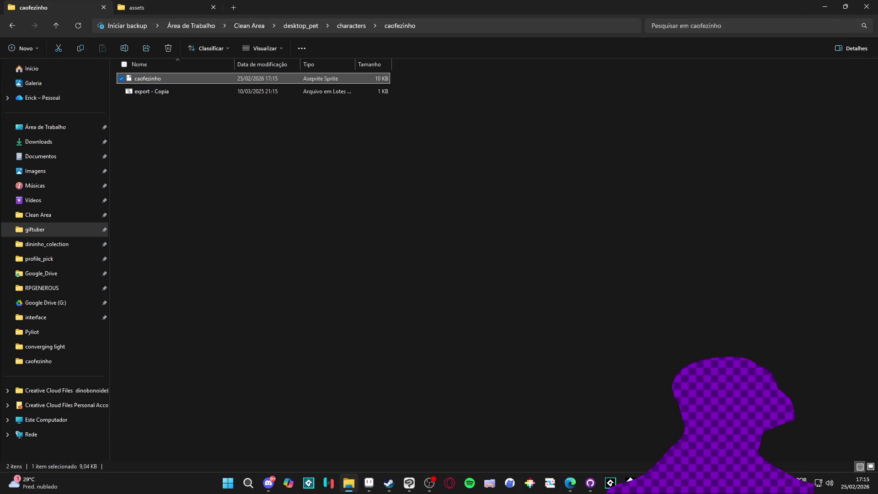
{"action": "key", "text": "alt+Tab"}
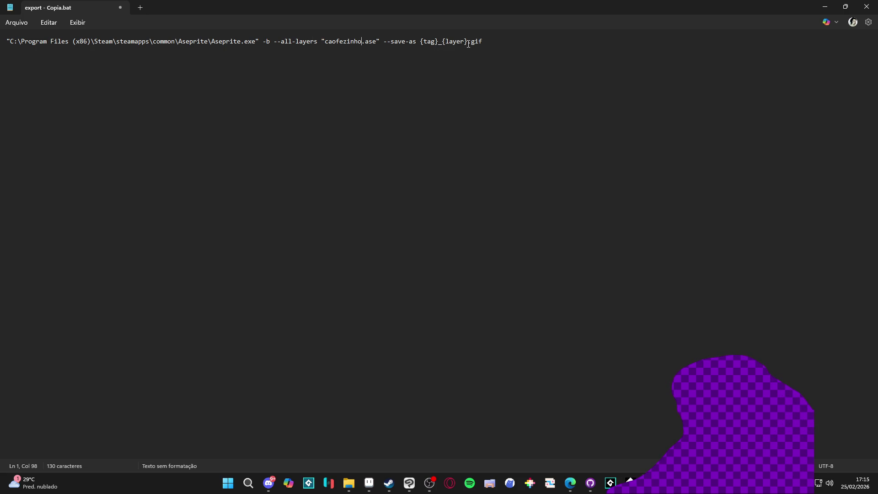
{"action": "left_click_drag", "start_coordinate": [469, 44], "coordinate": [430, 46]}
{"action": "type", "text": "spr_caofez"}
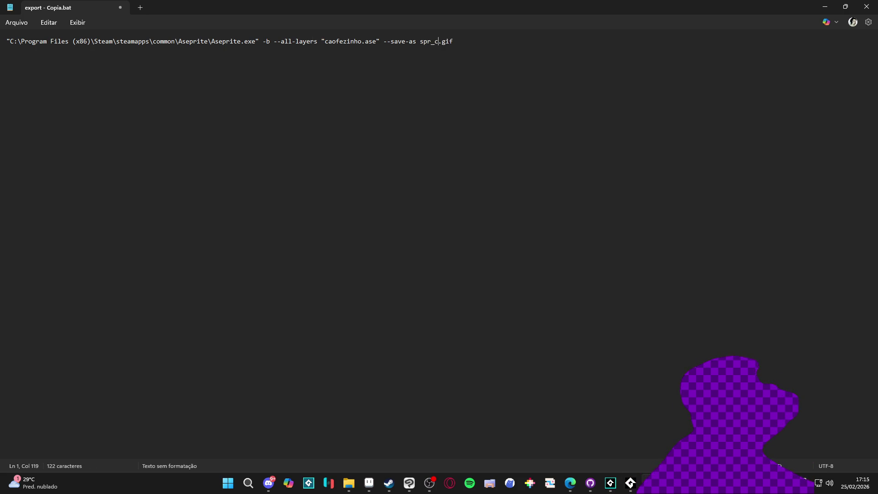
{"action": "type", "text": "inho_"}
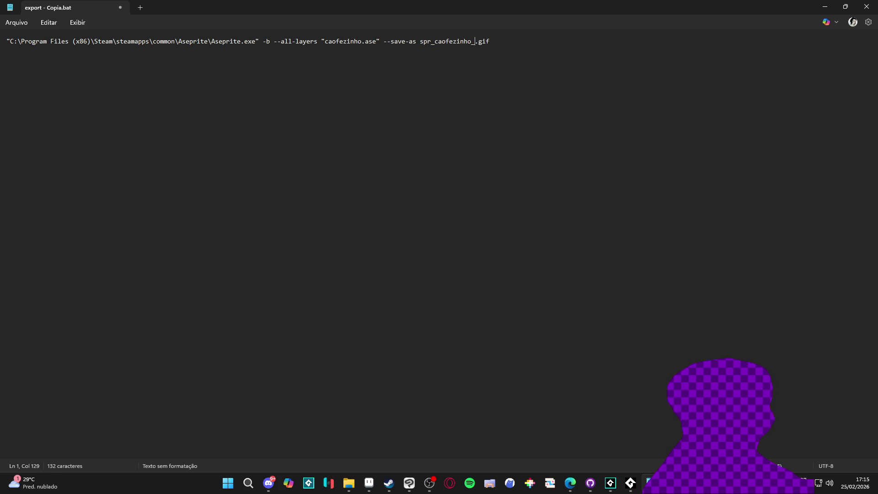
{"action": "type", "text": "}"}
{"action": "key", "text": "BackSpace"}
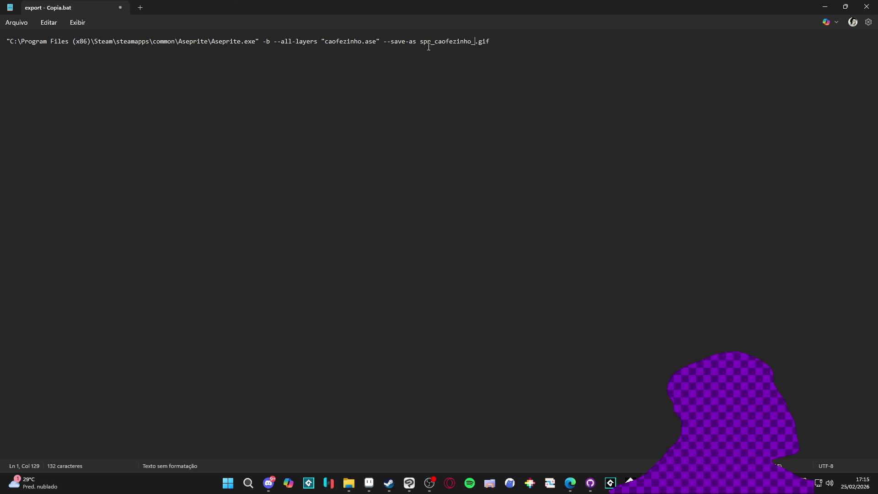
{"action": "left_click", "coordinate": [433, 41]}
{"action": "type", "text": "body_"}
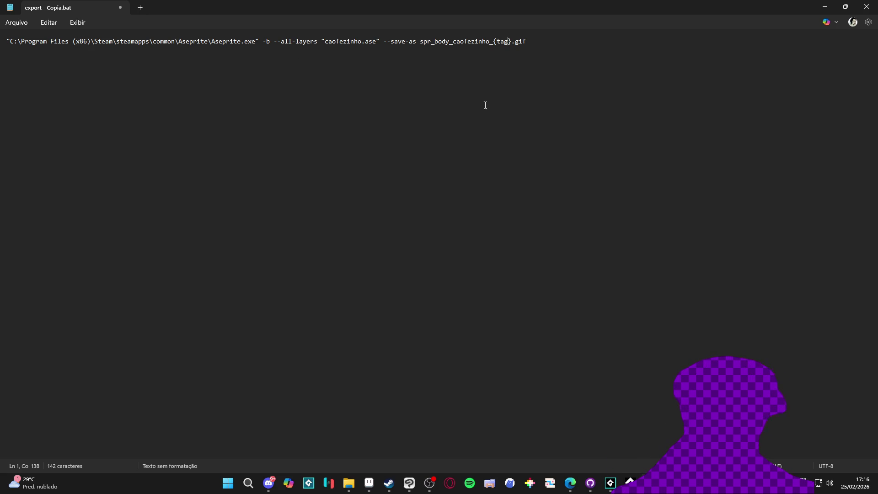
{"action": "left_click", "coordinate": [867, 7]}
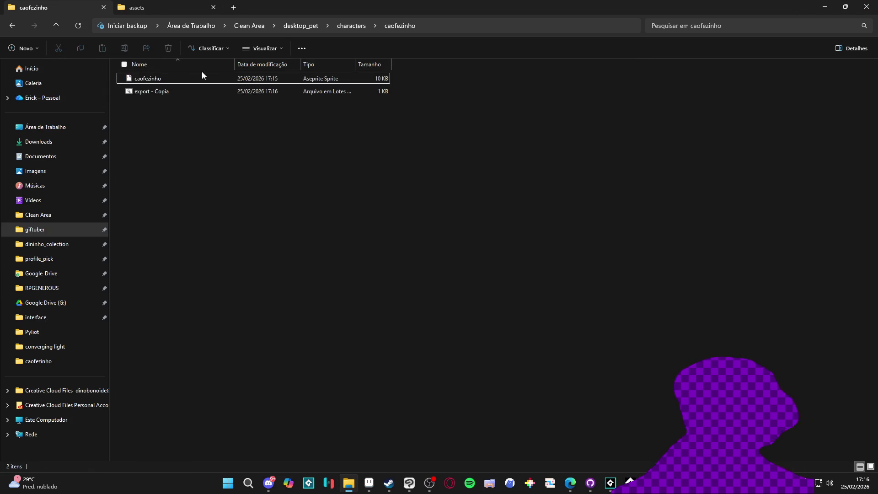
Run export - Copia.bat, then check the caofezinho file's properties
{"action": "double_click", "coordinate": [216, 91]}
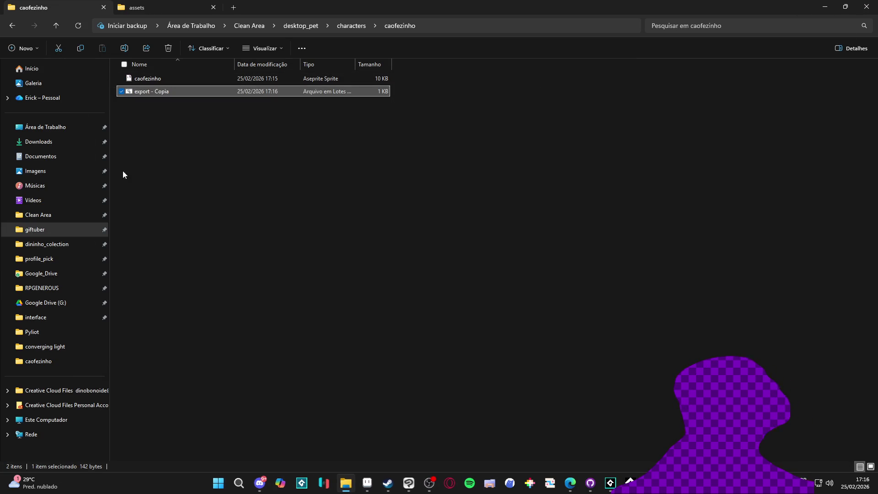
{"action": "left_click", "coordinate": [410, 178]}
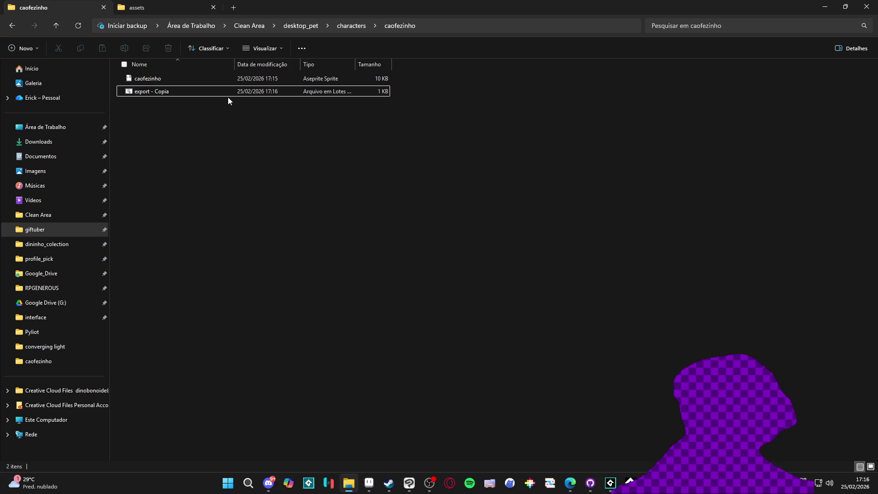
{"action": "left_click", "coordinate": [193, 76]}
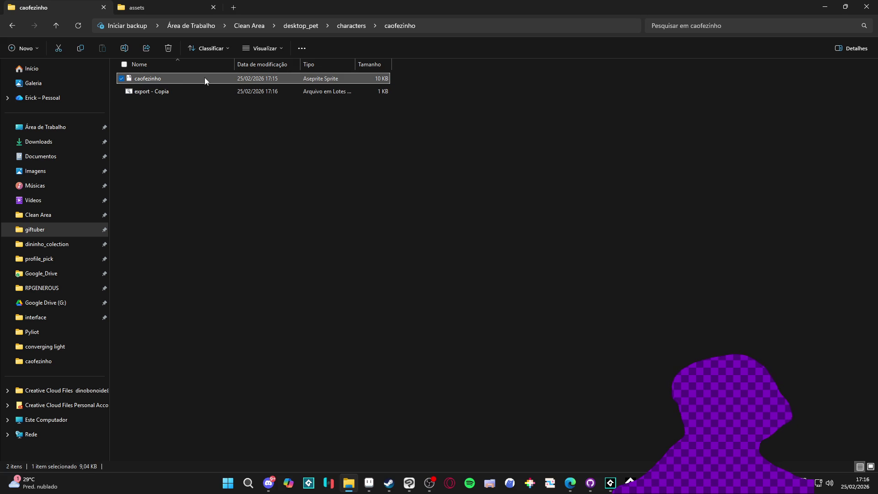
{"action": "right_click", "coordinate": [205, 78]}
{"action": "left_click", "coordinate": [272, 295]}
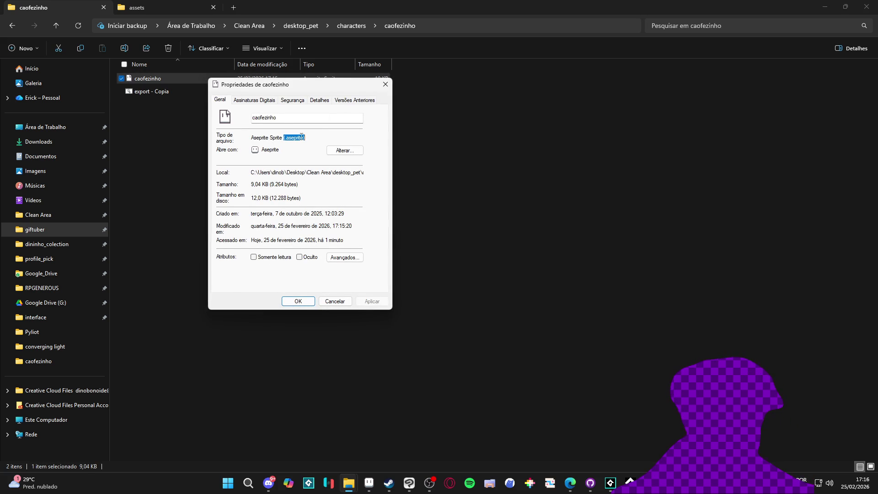
{"action": "left_click", "coordinate": [299, 302]}
Change the batch file's input from caofezinho.ase to caofezinho.aseprite
{"action": "left_click", "coordinate": [183, 92]}
{"action": "right_click", "coordinate": [183, 93]}
{"action": "left_click", "coordinate": [213, 115]}
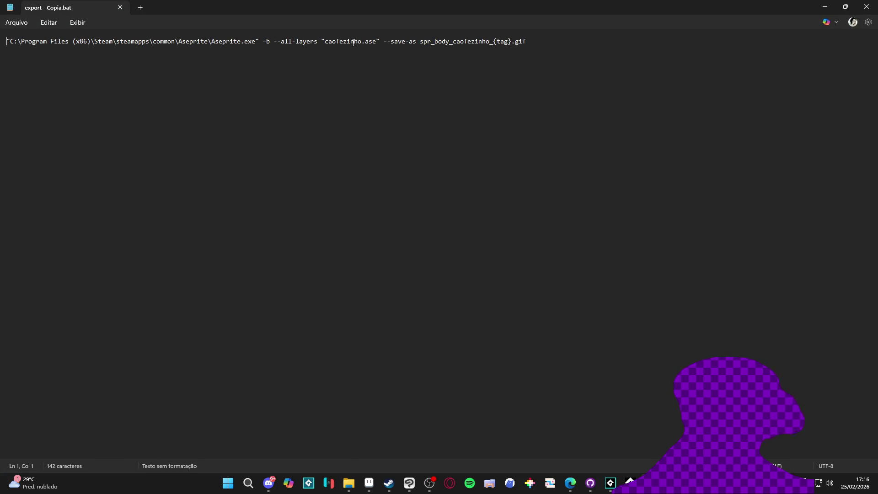
{"action": "double_click", "coordinate": [353, 43]}
{"action": "double_click", "coordinate": [370, 41]}
{"action": "type", "text": "(.aseprite)"}
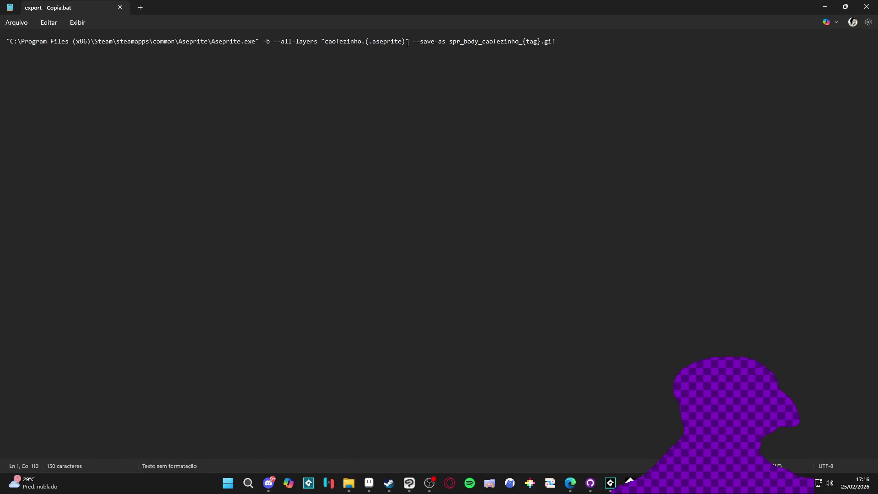
{"action": "key", "text": "BackSpace"}
{"action": "left_click", "coordinate": [372, 41]}
{"action": "key", "text": "BackSpace"}
{"action": "key", "text": "BackSpace"}
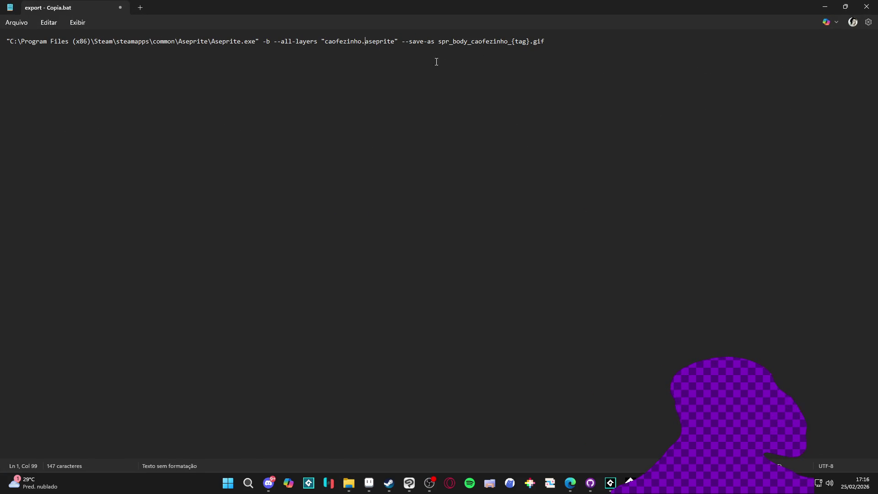
{"action": "left_click", "coordinate": [866, 7]}
Run the corrected export batch to generate the five spr_body_caofezinho GIFs
{"action": "left_click", "coordinate": [187, 93]}
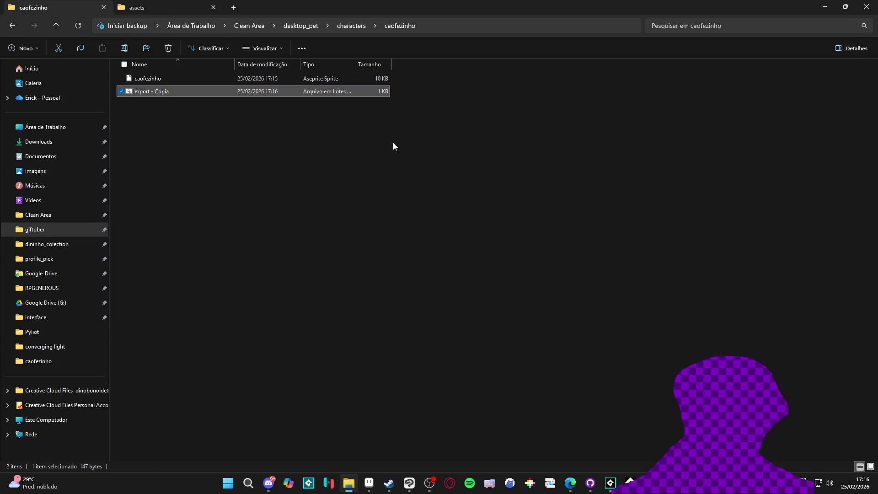
{"action": "left_click", "coordinate": [391, 142]}
{"action": "scroll", "coordinate": [282, 181], "scroll_direction": "up", "scroll_amount": 5, "text": "ctrl"}
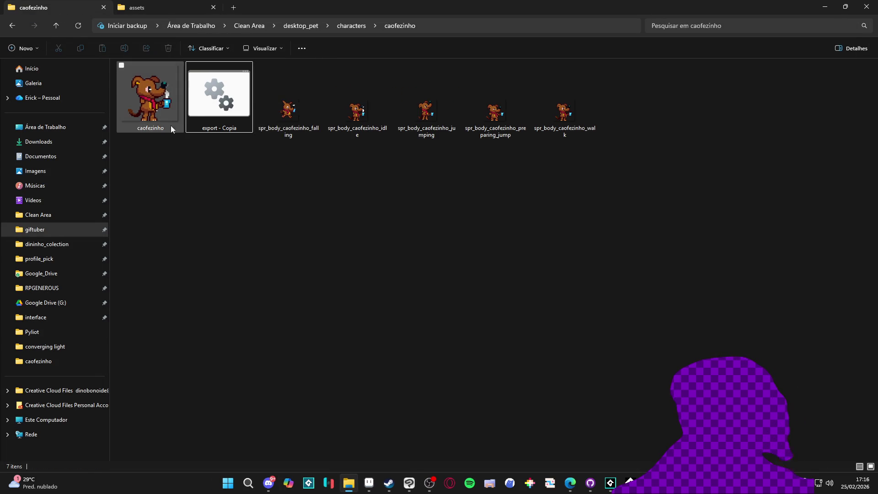
{"action": "double_click", "coordinate": [298, 112]}
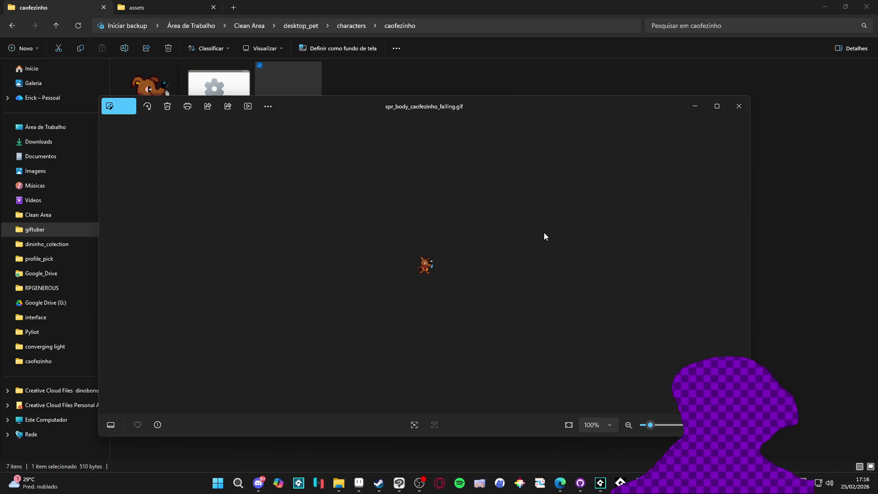
{"action": "left_click", "coordinate": [737, 106]}
{"action": "double_click", "coordinate": [339, 115]}
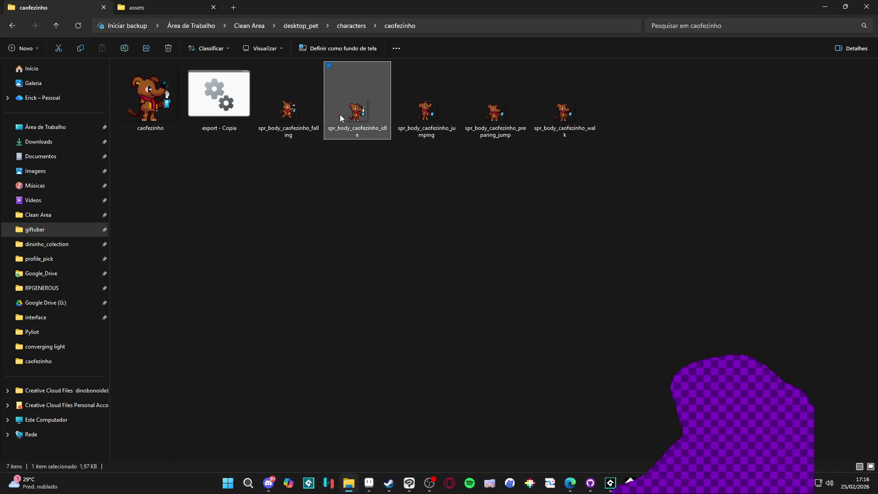
{"action": "left_click", "coordinate": [746, 111]}
{"action": "double_click", "coordinate": [448, 104]}
{"action": "left_click", "coordinate": [735, 117]}
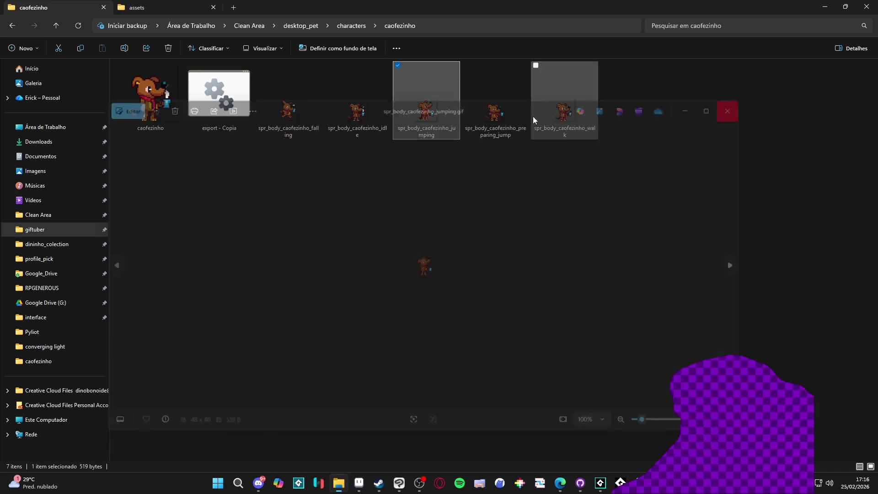
{"action": "double_click", "coordinate": [495, 104]}
{"action": "left_click", "coordinate": [737, 115]}
{"action": "double_click", "coordinate": [572, 108]}
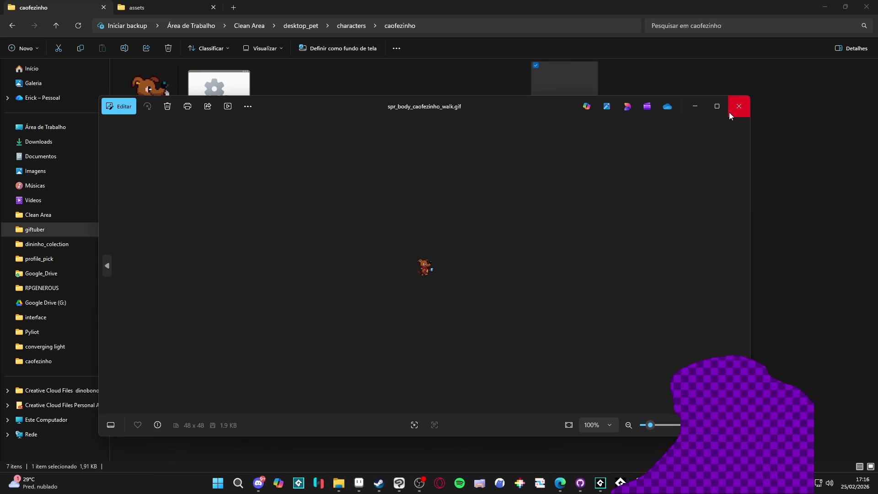
{"action": "left_click", "coordinate": [729, 112]}
{"action": "scroll", "coordinate": [350, 186], "scroll_direction": "down", "scroll_amount": 2}
{"action": "left_click", "coordinate": [351, 188]}
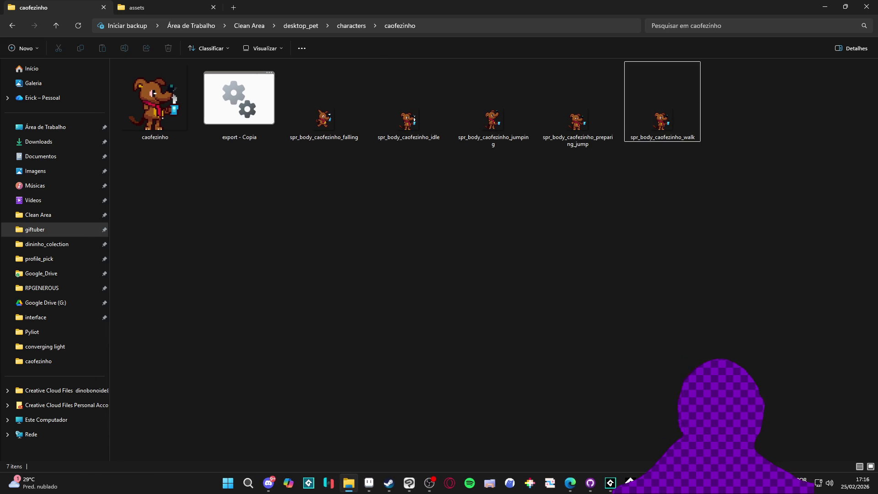
{"action": "left_click", "coordinate": [570, 482]}
{"action": "left_click_drag", "start_coordinate": [449, 9], "coordinate": [449, 4]}
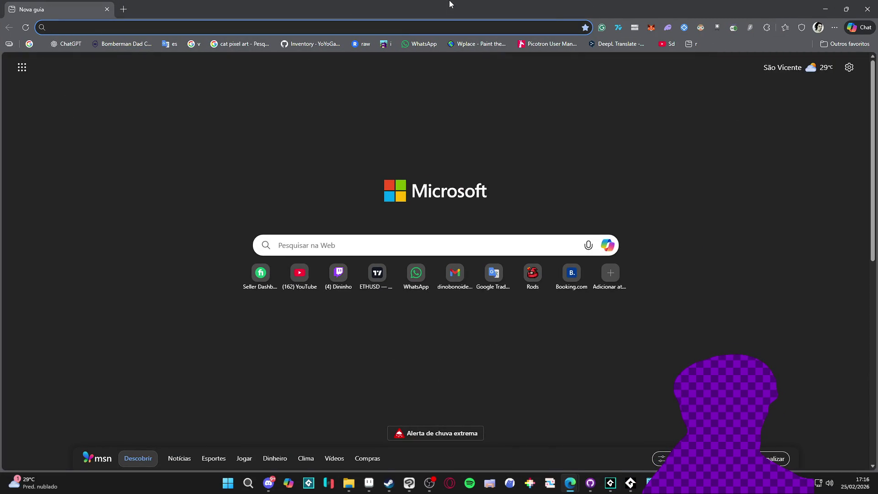
Search the web for 'aseprite cli'
{"action": "type", "text": "aseprite cli"}
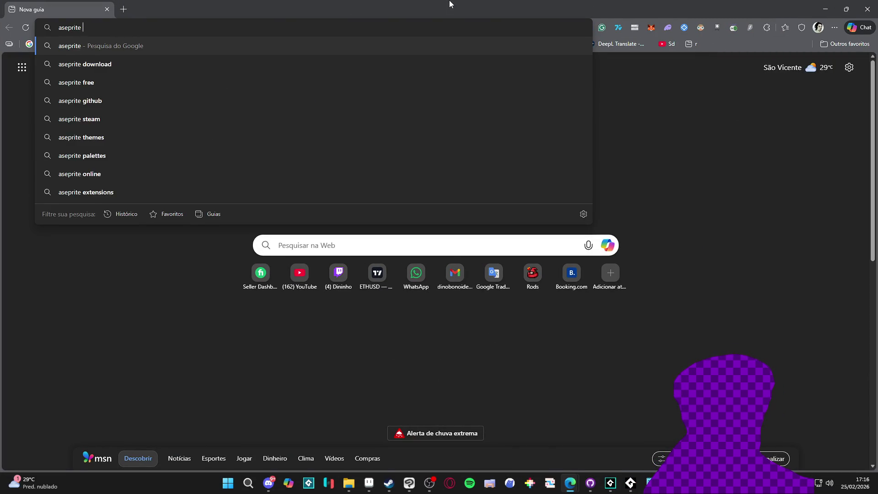
{"action": "key", "text": "Return"}
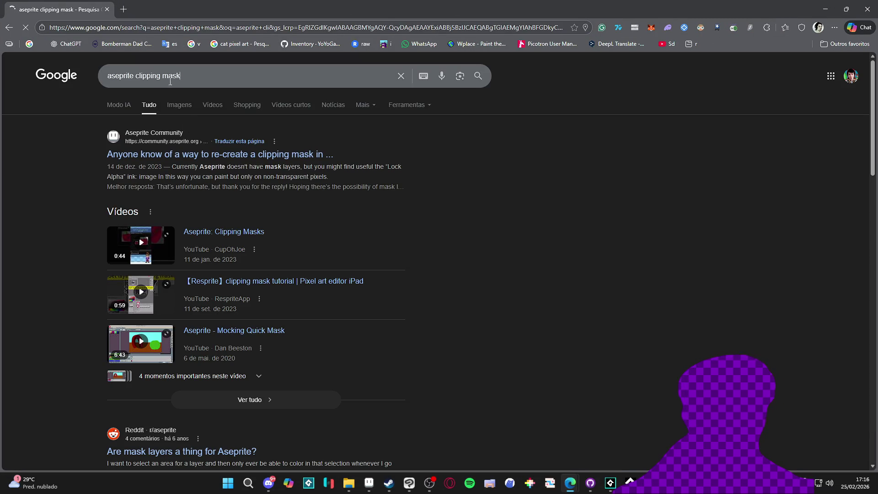
{"action": "left_click_drag", "start_coordinate": [181, 76], "coordinate": [144, 76]}
{"action": "key", "text": "BackSpace"}
{"action": "key", "text": "Return"}
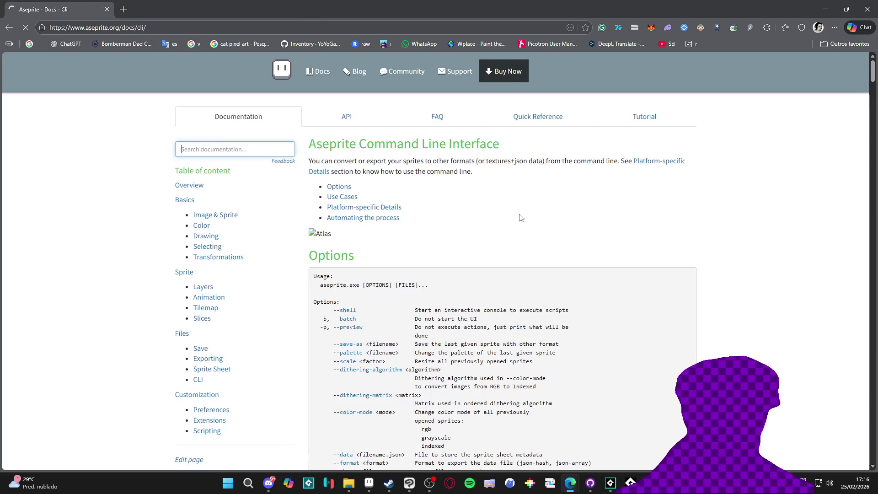
Find 'file name' in the Aseprite CLI docs and read down to --split-tags
{"action": "key", "text": "ctrl+f"}
{"action": "type", "text": "file name"}
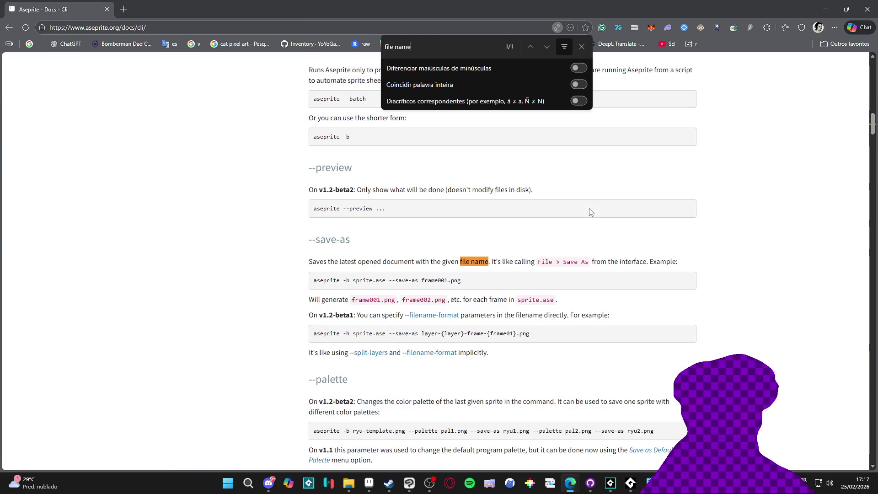
{"action": "left_click", "coordinate": [581, 46]}
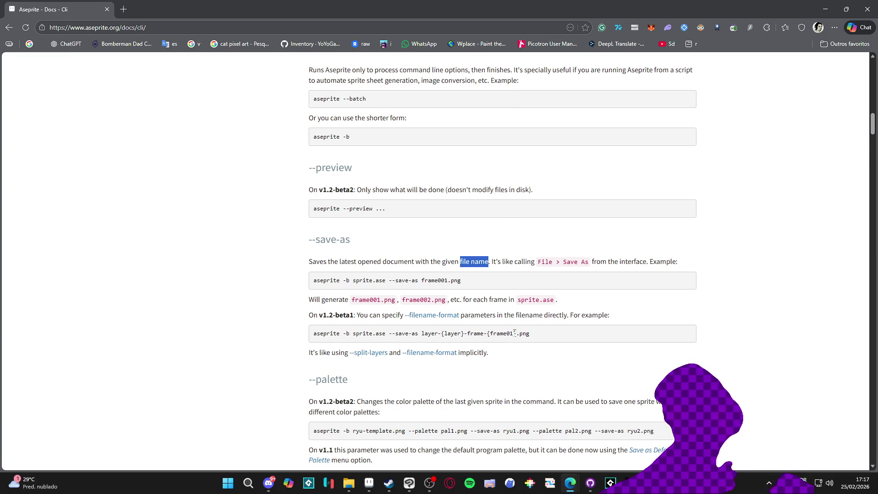
{"action": "scroll", "coordinate": [514, 331], "scroll_direction": "down", "scroll_amount": 4}
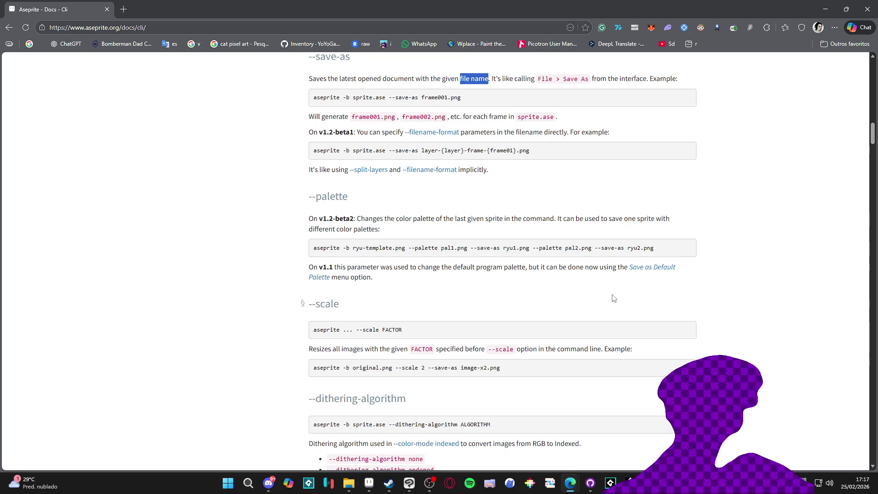
{"action": "scroll", "coordinate": [613, 298], "scroll_direction": "down", "scroll_amount": 7}
{"action": "scroll", "coordinate": [622, 303], "scroll_direction": "down", "scroll_amount": 20}
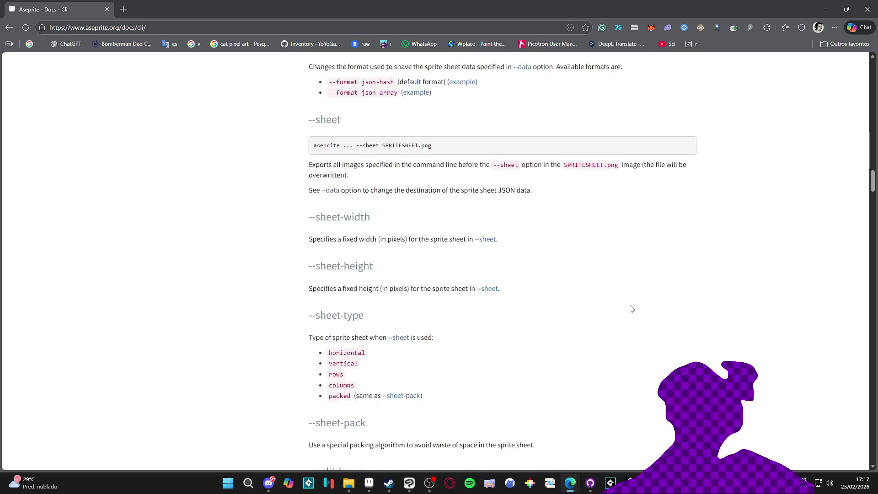
{"action": "scroll", "coordinate": [633, 307], "scroll_direction": "down", "scroll_amount": 7}
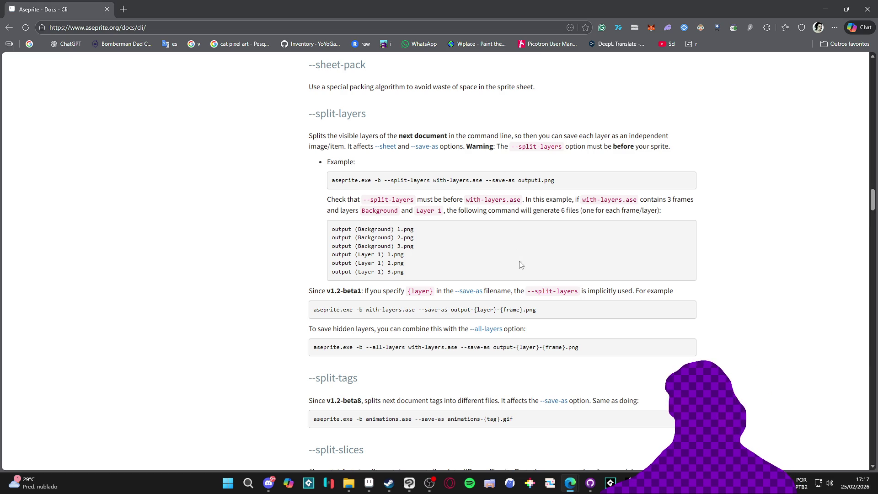
{"action": "scroll", "coordinate": [559, 214], "scroll_direction": "down", "scroll_amount": 4}
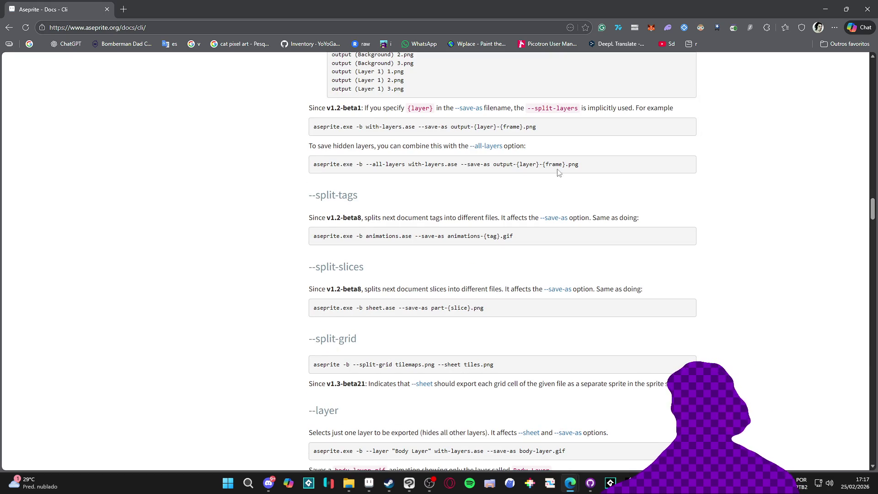
{"action": "scroll", "coordinate": [599, 199], "scroll_direction": "down", "scroll_amount": 3}
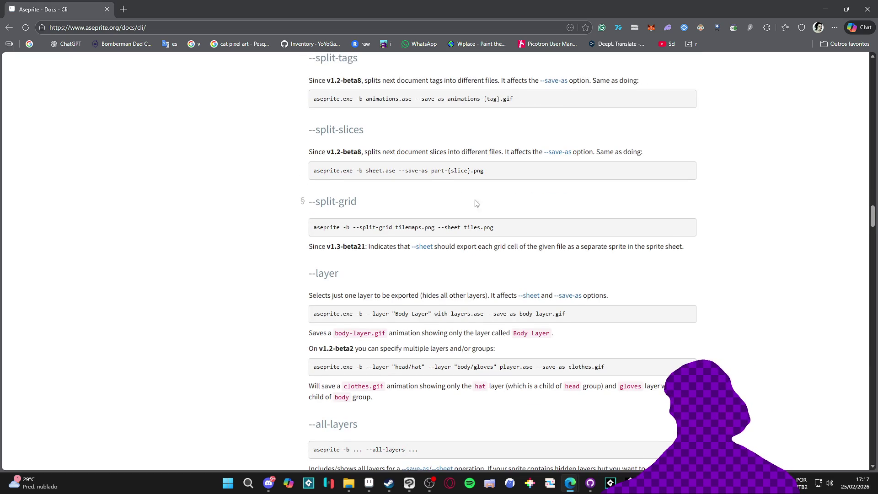
{"action": "scroll", "coordinate": [464, 197], "scroll_direction": "down", "scroll_amount": 2}
{"action": "key", "text": "alt+Tab"}
{"action": "right_click", "coordinate": [218, 120]}
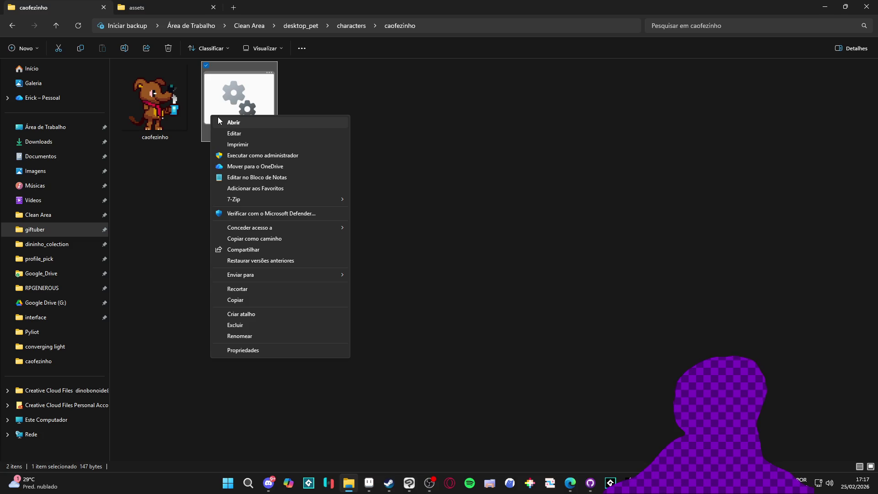
In export - Copia.bat, replace caofezinho in the --save-as name with {title}
{"action": "left_click", "coordinate": [247, 134]}
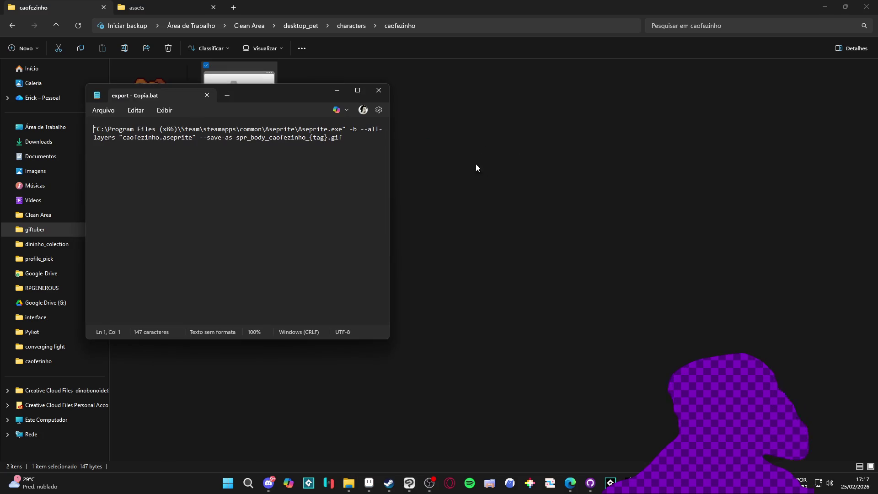
{"action": "double_click", "coordinate": [292, 95]}
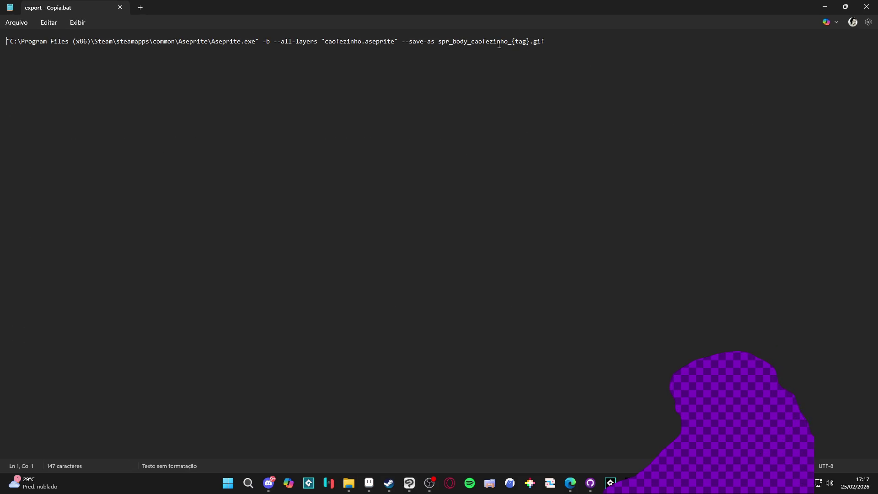
{"action": "left_click_drag", "start_coordinate": [508, 41], "coordinate": [474, 42]}
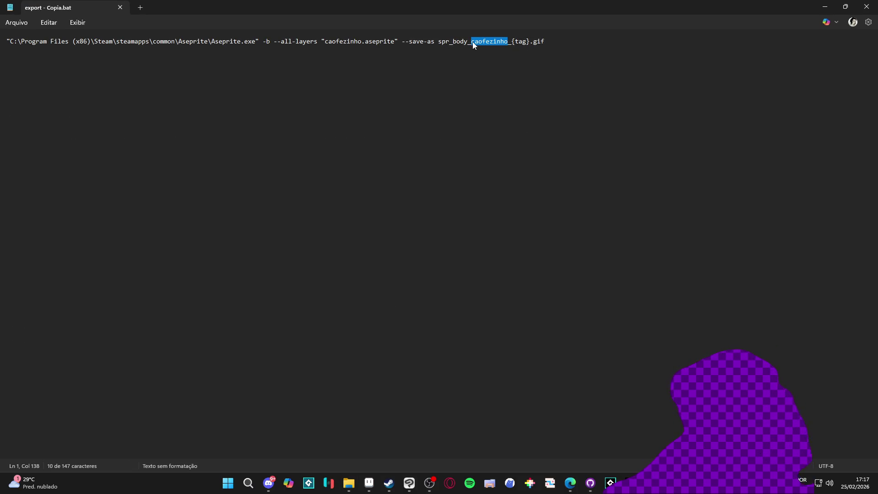
{"action": "type", "text": "{}"}
{"action": "key", "text": "Left"}
{"action": "type", "text": "title"}
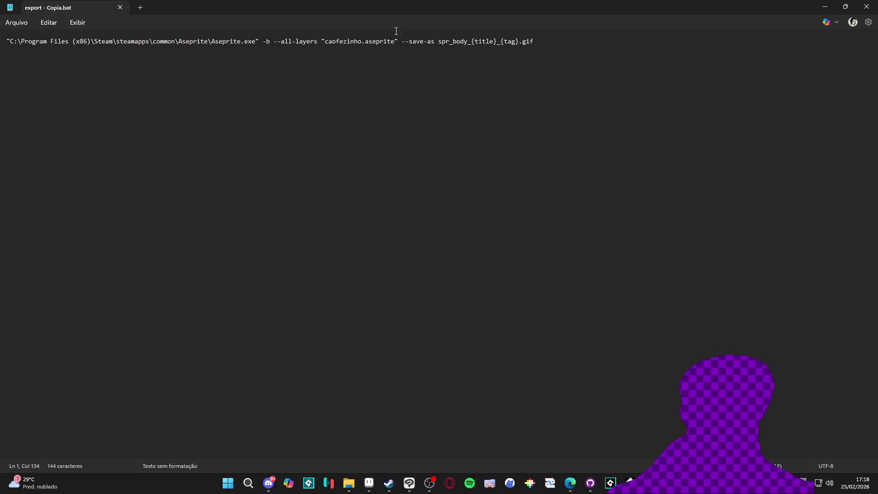
Save and close the batch file, then rerun it to regenerate the caofezinho GIFs
{"action": "left_click", "coordinate": [825, 7]}
{"action": "key", "text": "Return"}
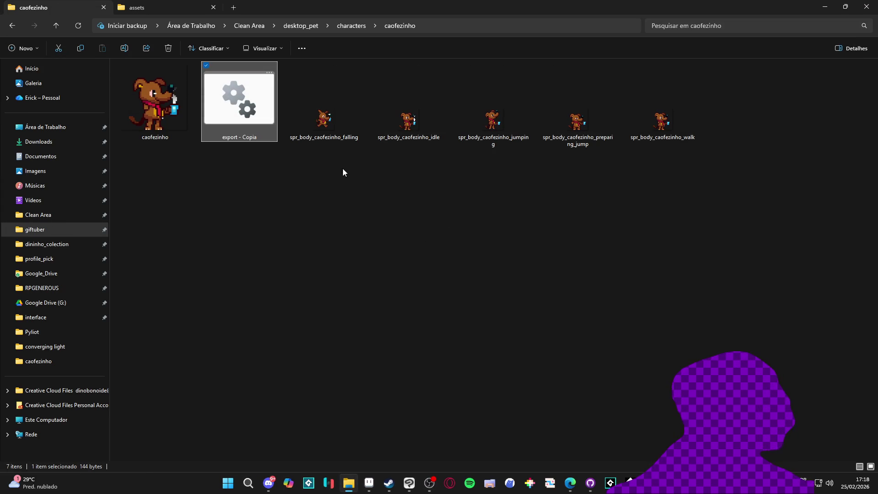
{"action": "left_click", "coordinate": [328, 163]}
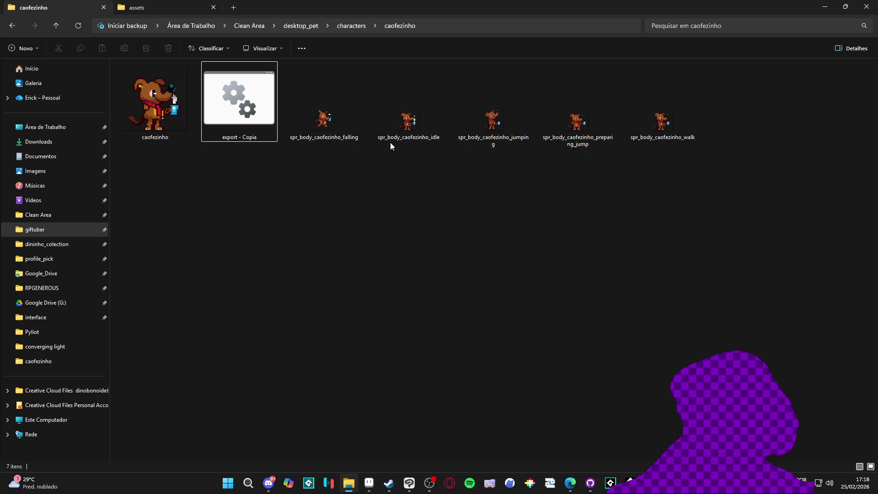
Reopen the export batch file in Notepad to check the edit, then close it
{"action": "right_click", "coordinate": [226, 95]}
{"action": "left_click", "coordinate": [270, 113]}
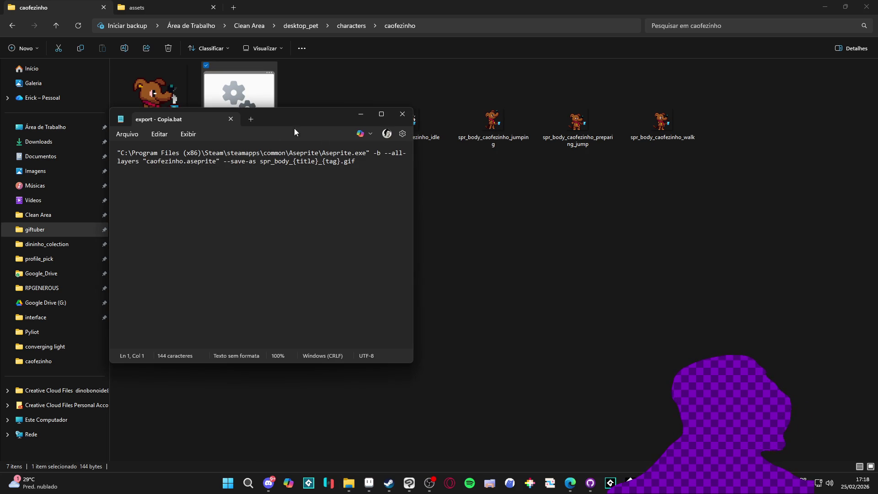
{"action": "double_click", "coordinate": [325, 114]}
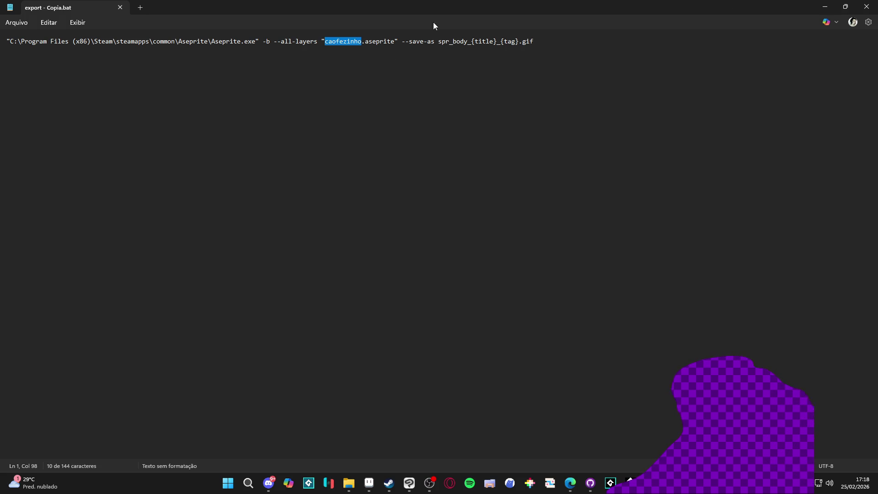
{"action": "left_click", "coordinate": [825, 6]}
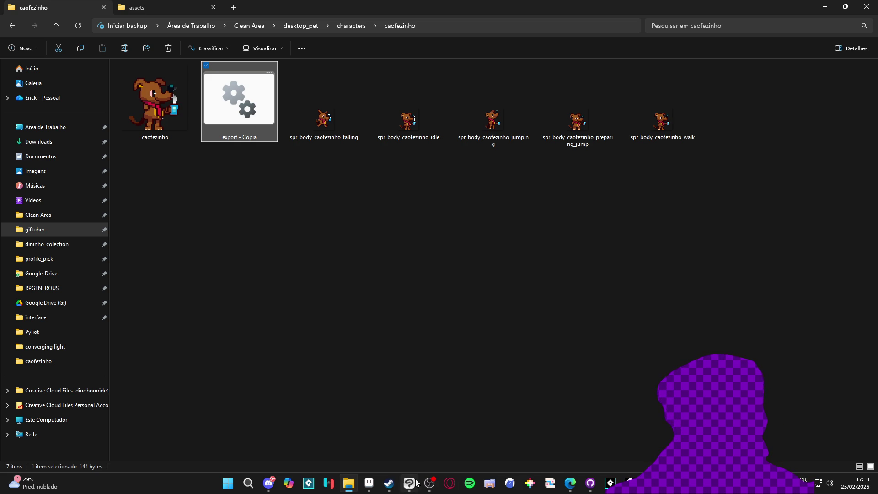
{"action": "mouse_move", "coordinate": [630, 482]}
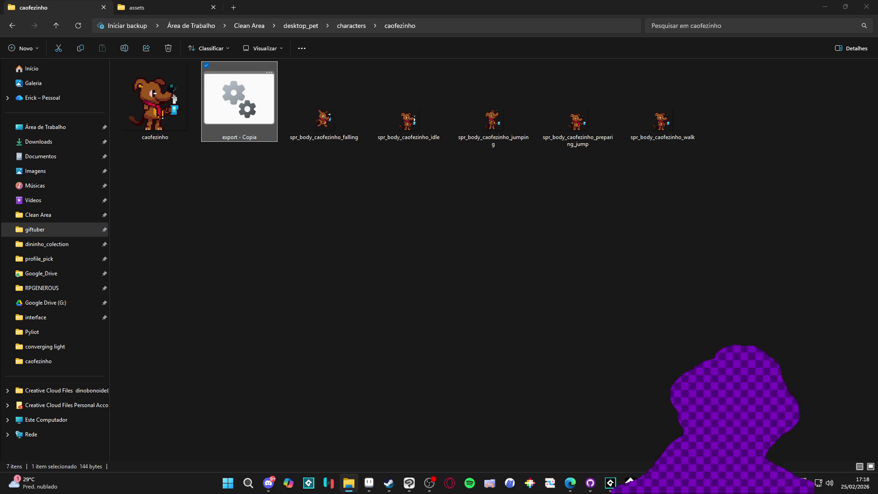
Close the script's Notepad window, select the five exported caofezinho images, and switch back to GameMaker
{"action": "left_click", "coordinate": [591, 405]}
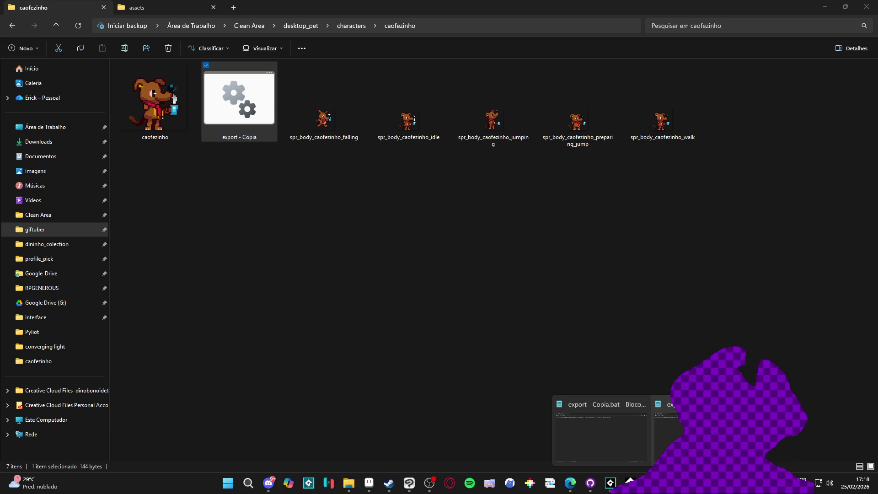
{"action": "left_click", "coordinate": [326, 173]}
{"action": "left_click_drag", "start_coordinate": [326, 170], "coordinate": [718, 102]}
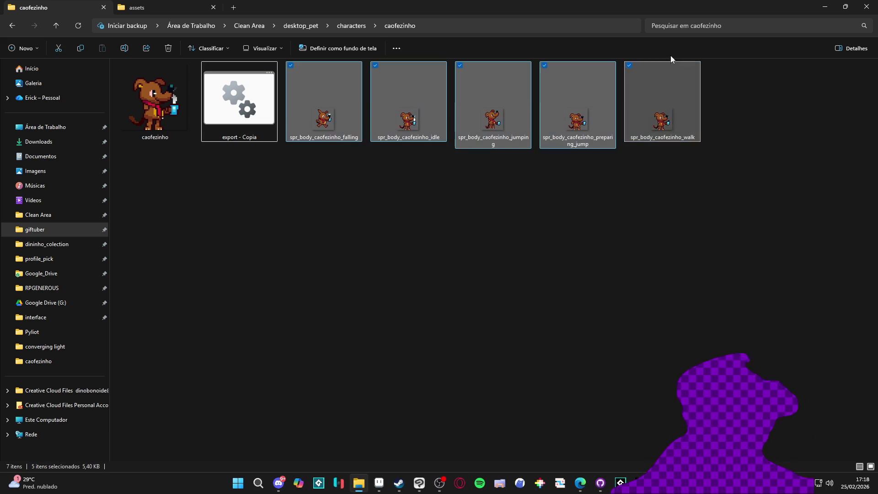
{"action": "left_click", "coordinate": [637, 469]}
{"action": "left_click", "coordinate": [620, 482]}
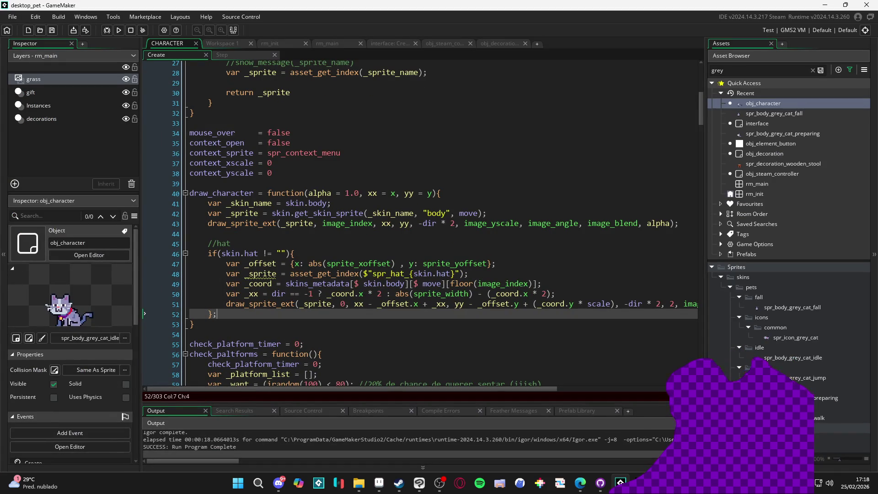
Collapse the fall, icons, idle, jump, preparing and walk sprite folders under pets
{"action": "left_click", "coordinate": [792, 377]}
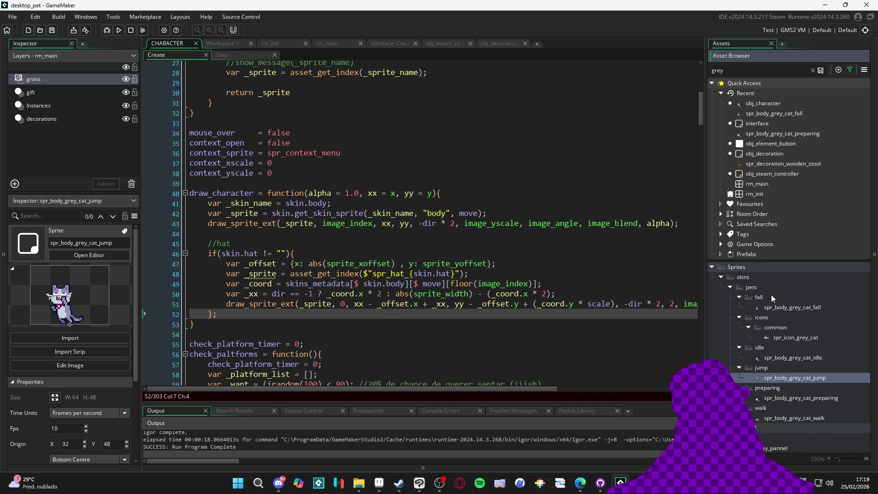
{"action": "left_click", "coordinate": [739, 298]}
{"action": "left_click", "coordinate": [739, 308]}
{"action": "left_click", "coordinate": [739, 316]}
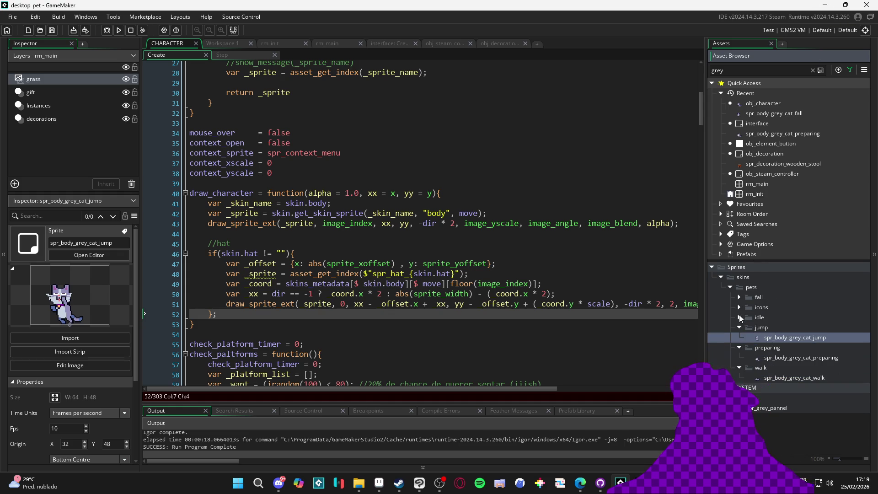
{"action": "left_click", "coordinate": [739, 327]}
{"action": "left_click", "coordinate": [739, 337]}
{"action": "left_click", "coordinate": [738, 347]}
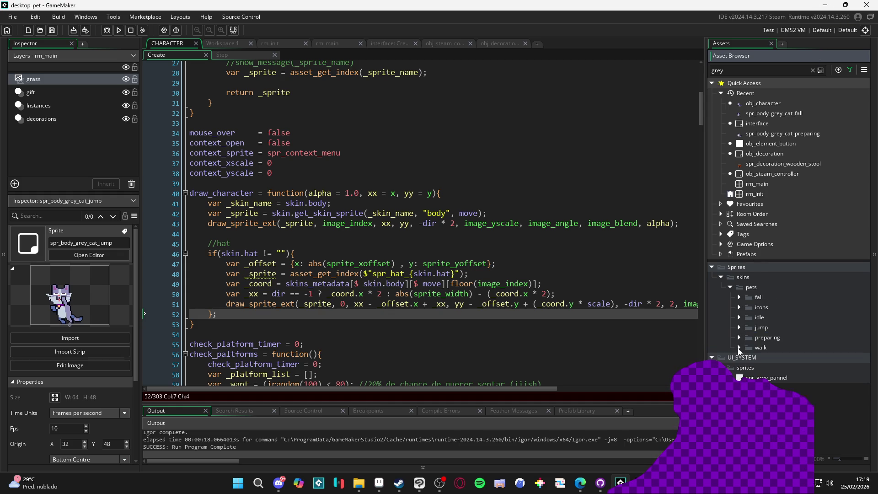
Create a new group named grey_cat inside the pets folder
{"action": "right_click", "coordinate": [747, 288]}
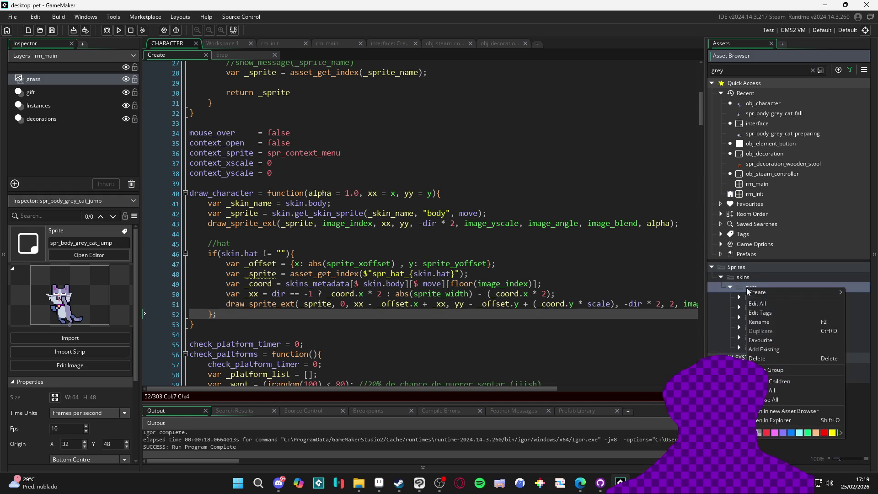
{"action": "left_click", "coordinate": [783, 368]}
{"action": "type", "text": "gey"}
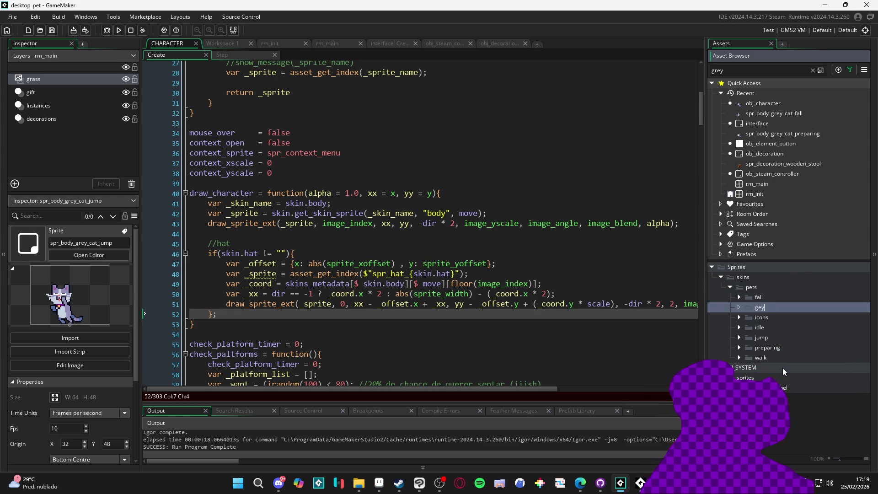
{"action": "key", "text": "BackSpace"}
{"action": "key", "text": "BackSpace"}
{"action": "type", "text": "rey"}
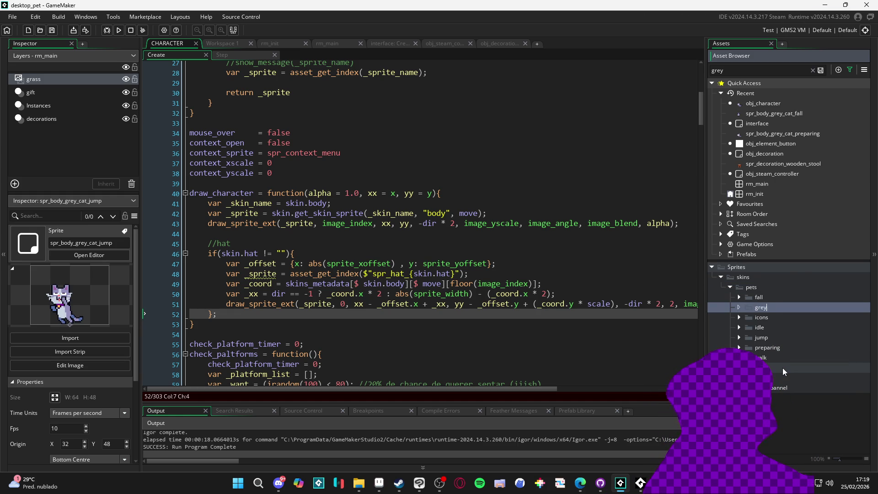
{"action": "type", "text": "_cat"}
{"action": "key", "text": "Return"}
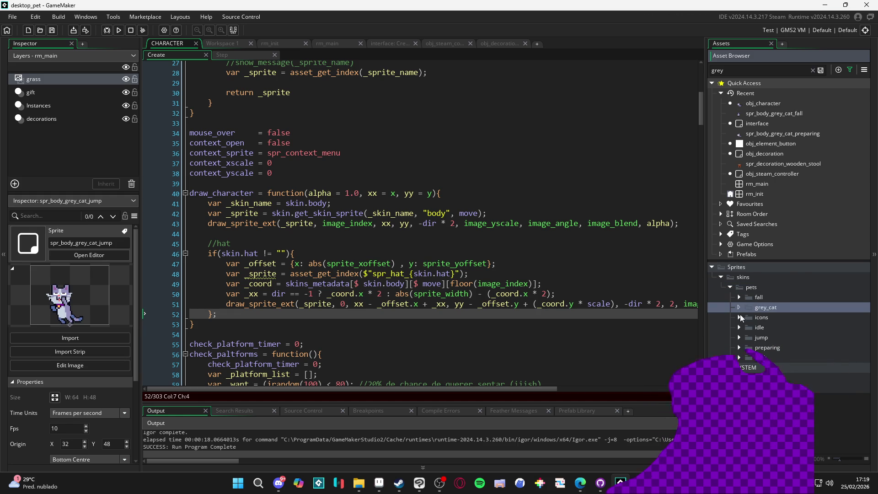
Move the grey cat fall sprite into grey_cat, keeping the icons folder under pets
{"action": "left_click_drag", "start_coordinate": [736, 295], "coordinate": [774, 308]}
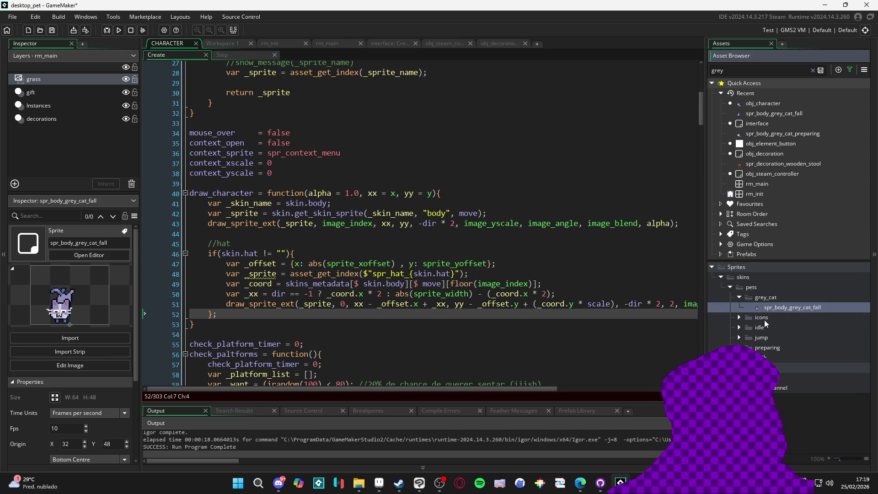
{"action": "left_click", "coordinate": [739, 315]}
{"action": "left_click", "coordinate": [738, 317]}
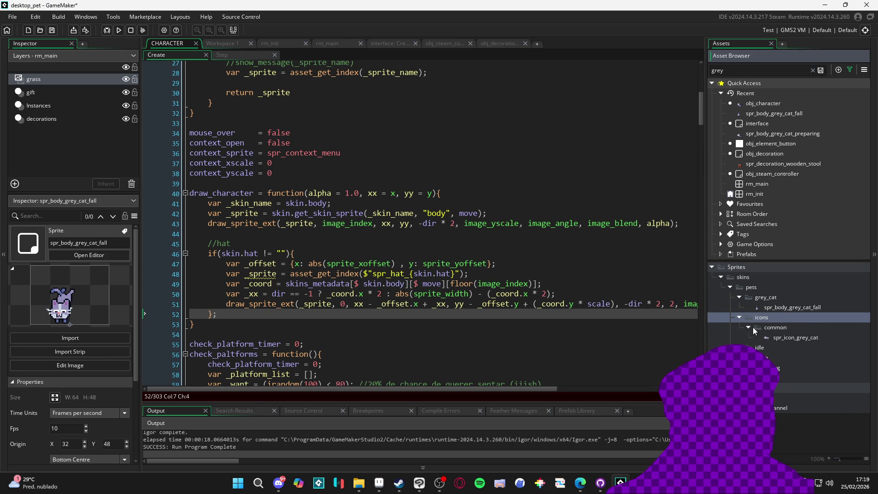
{"action": "left_click", "coordinate": [783, 338]}
{"action": "left_click_drag", "start_coordinate": [799, 336], "coordinate": [804, 338]}
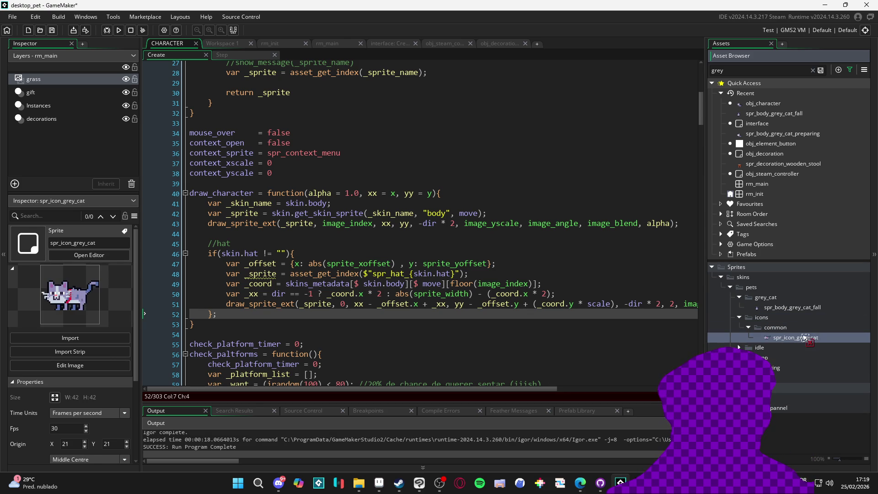
{"action": "mouse_move", "coordinate": [737, 316]}
{"action": "left_mouse_down"}
{"action": "mouse_move", "coordinate": [769, 296]}
{"action": "mouse_move", "coordinate": [740, 306]}
{"action": "mouse_move", "coordinate": [708, 298]}
{"action": "left_mouse_up"}
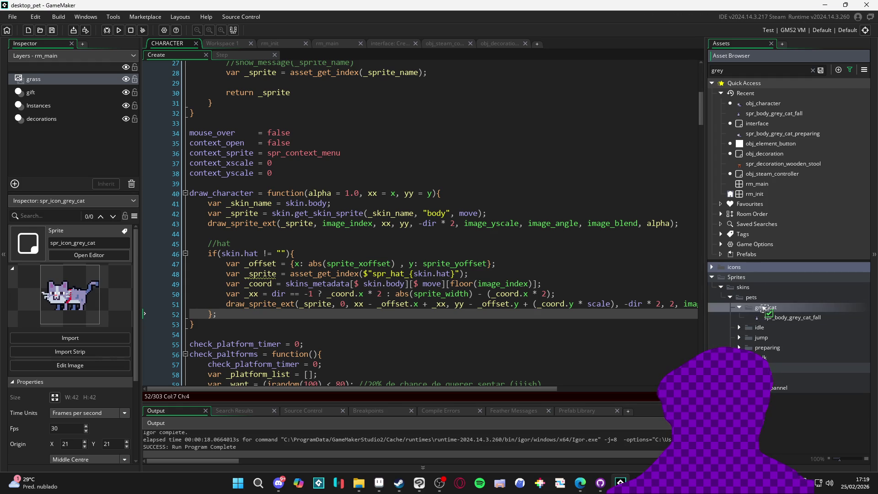
{"action": "left_click_drag", "start_coordinate": [765, 311], "coordinate": [768, 288]}
{"action": "left_click", "coordinate": [739, 298]}
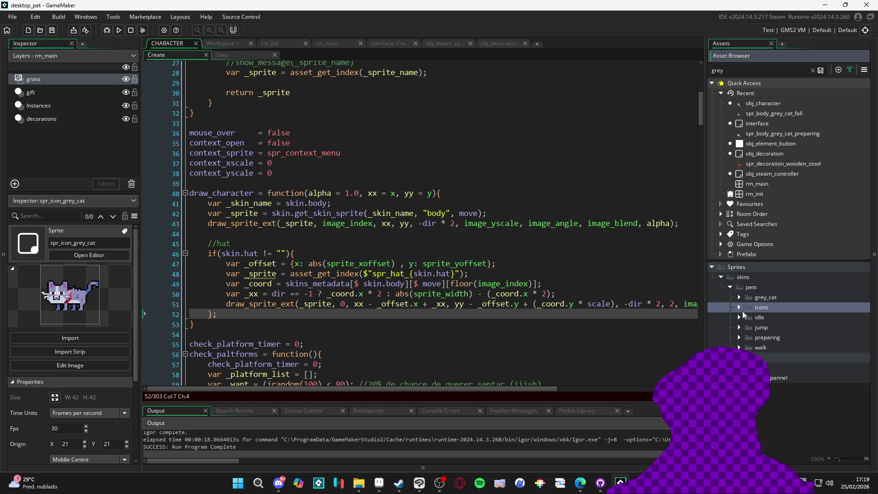
Move the grey cat idle, jump, preparing and walk sprites into grey_cat
{"action": "mouse_move", "coordinate": [742, 319]}
{"action": "left_mouse_down"}
{"action": "mouse_move", "coordinate": [758, 329]}
{"action": "mouse_move", "coordinate": [765, 297]}
{"action": "left_mouse_up"}
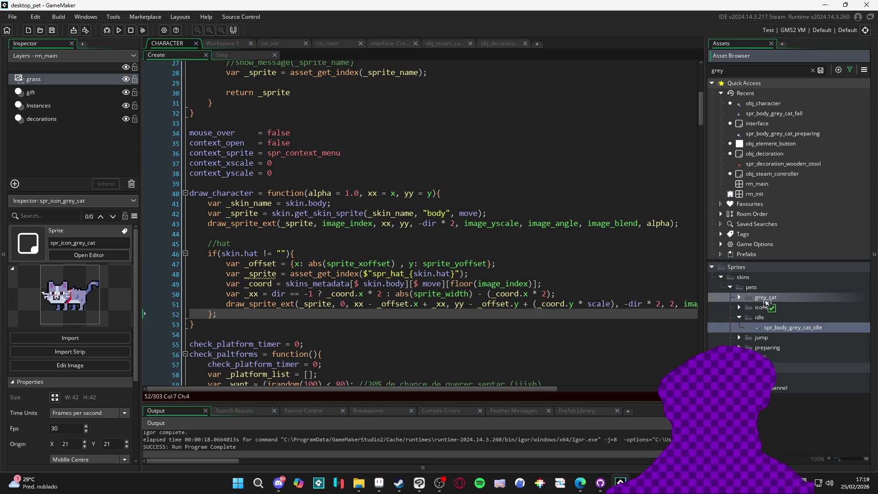
{"action": "mouse_move", "coordinate": [739, 339]}
{"action": "left_mouse_down"}
{"action": "mouse_move", "coordinate": [774, 310]}
{"action": "mouse_move", "coordinate": [768, 297]}
{"action": "left_mouse_up"}
{"action": "left_click", "coordinate": [749, 338]}
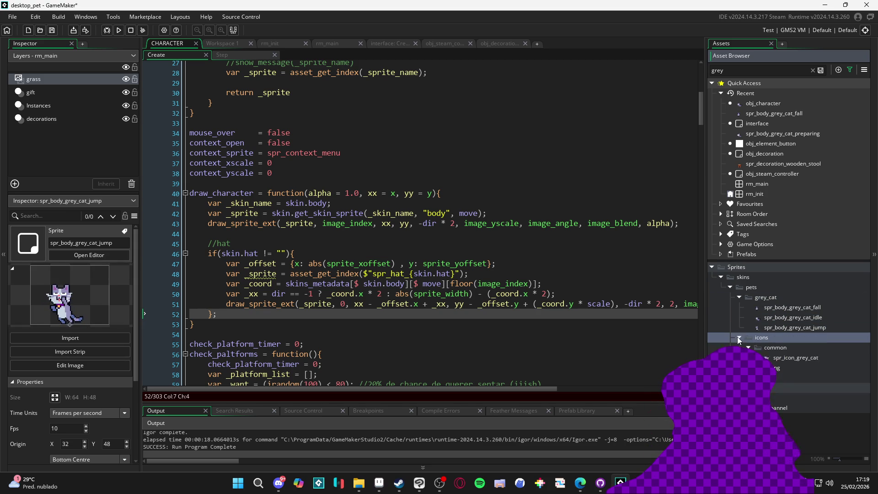
{"action": "left_click", "coordinate": [738, 347]}
{"action": "left_click_drag", "start_coordinate": [777, 358], "coordinate": [766, 297]}
{"action": "left_click", "coordinate": [739, 357]}
{"action": "left_click", "coordinate": [782, 367]}
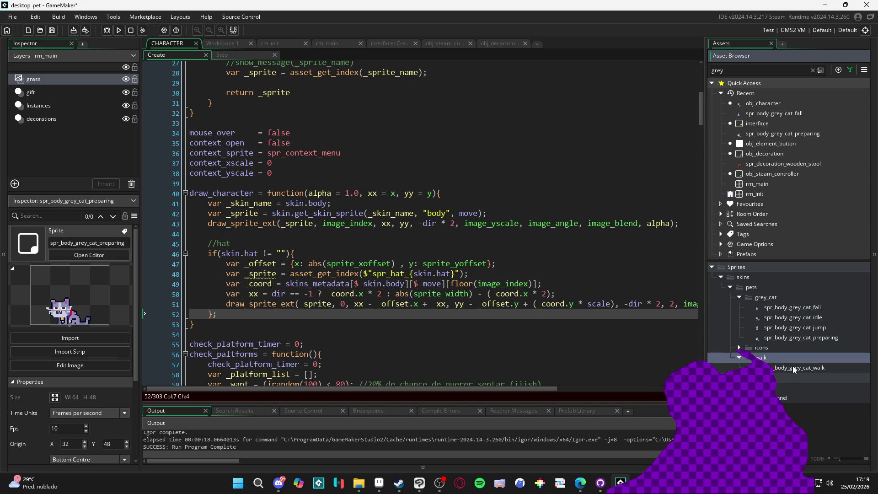
{"action": "left_click_drag", "start_coordinate": [782, 367], "coordinate": [786, 299]}
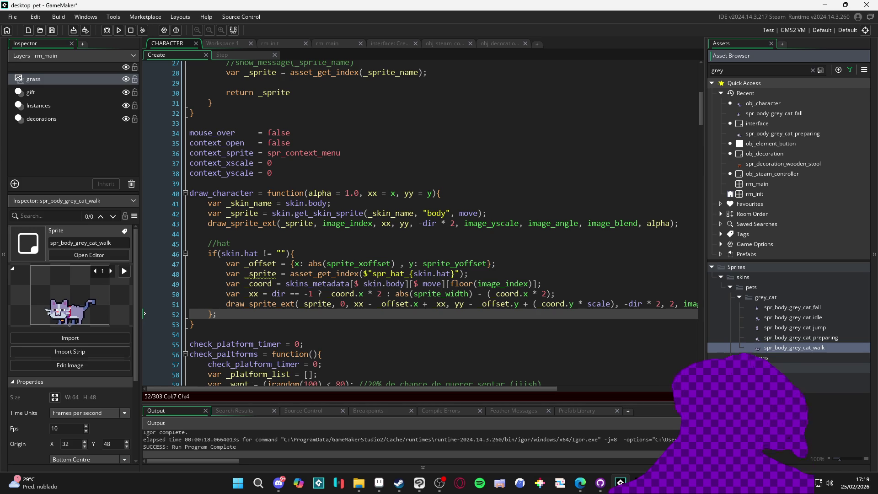
{"action": "left_click", "coordinate": [738, 357]}
{"action": "left_click", "coordinate": [739, 358]}
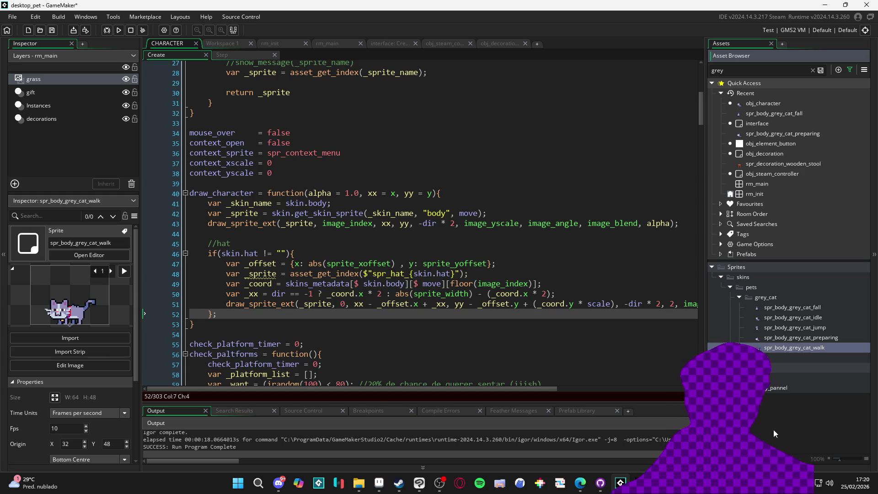
{"action": "left_click", "coordinate": [739, 297]}
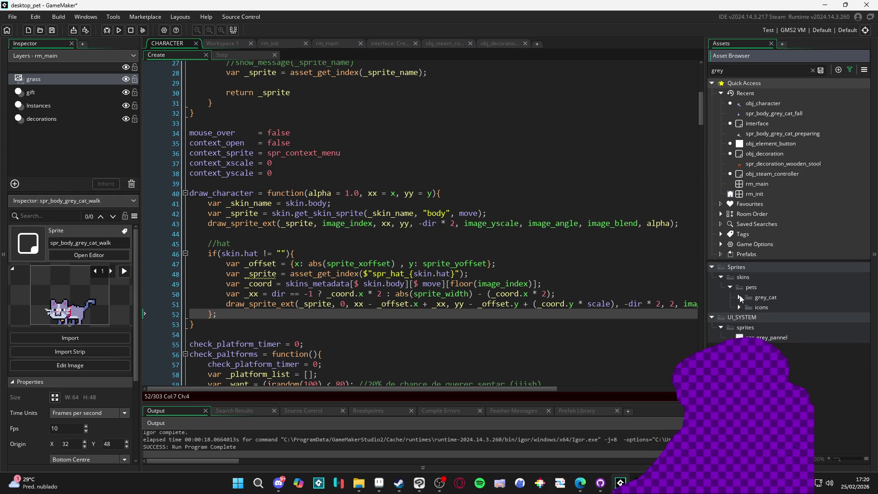
{"action": "key", "text": "alt+Tab"}
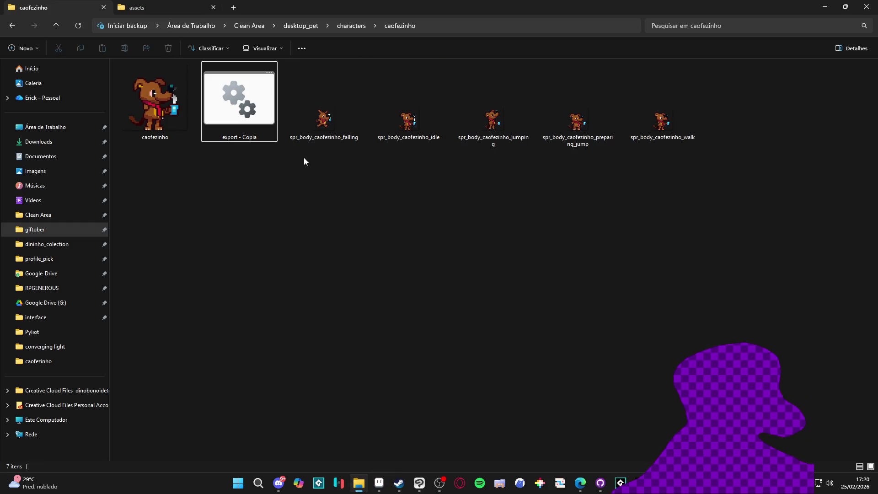
{"action": "left_click", "coordinate": [402, 240]}
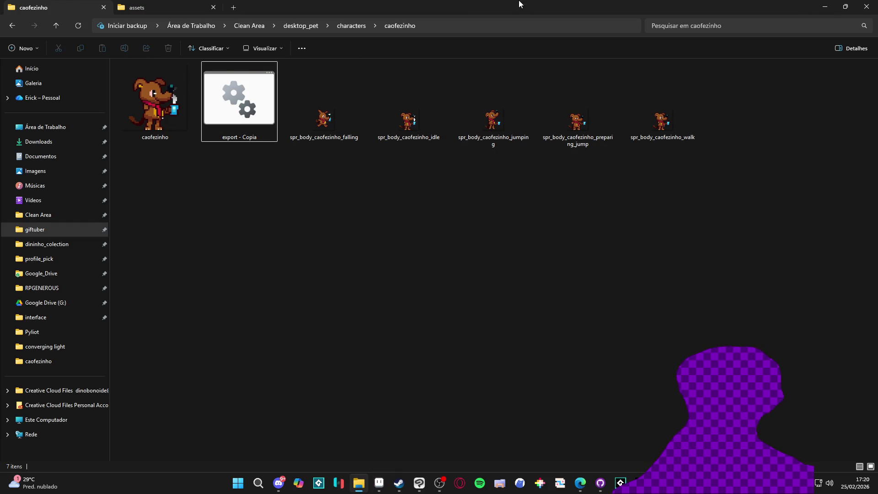
{"action": "key", "text": "alt+Tab"}
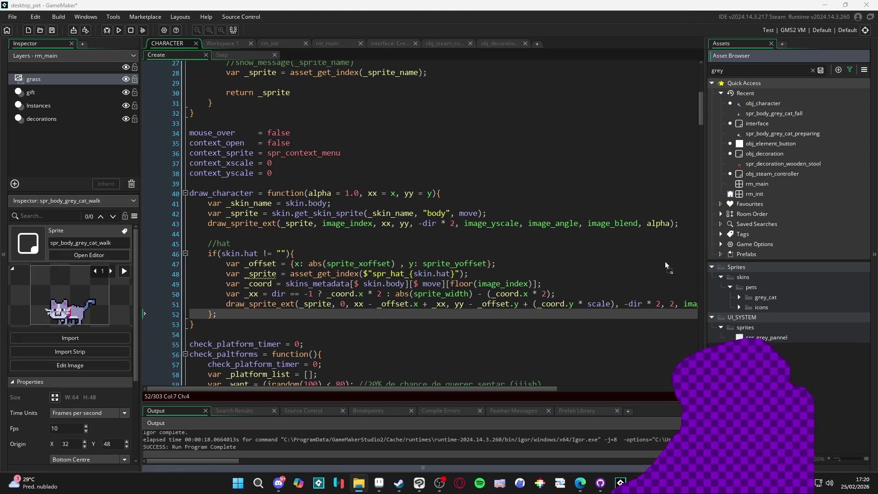
{"action": "left_click_drag", "start_coordinate": [758, 278], "coordinate": [758, 278]}
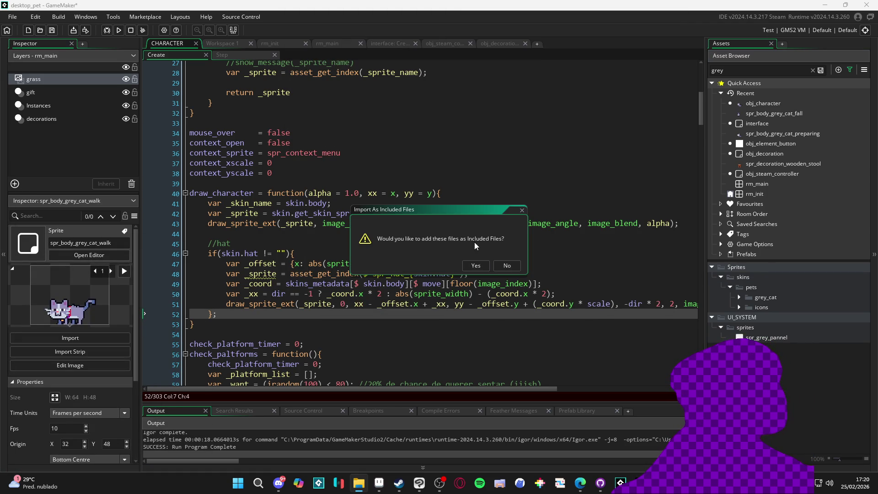
{"action": "left_click", "coordinate": [508, 265]}
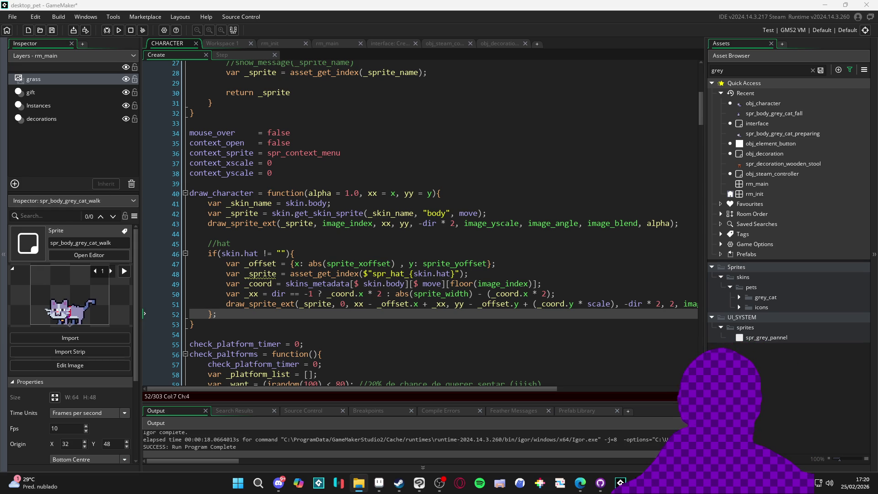
Create a caofezinho group inside pets and expand it
{"action": "left_click", "coordinate": [761, 286]}
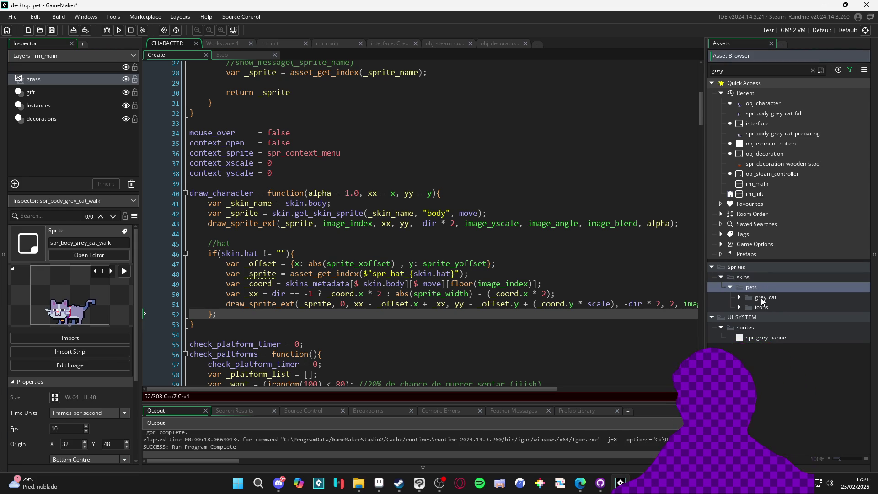
{"action": "right_click", "coordinate": [762, 290]}
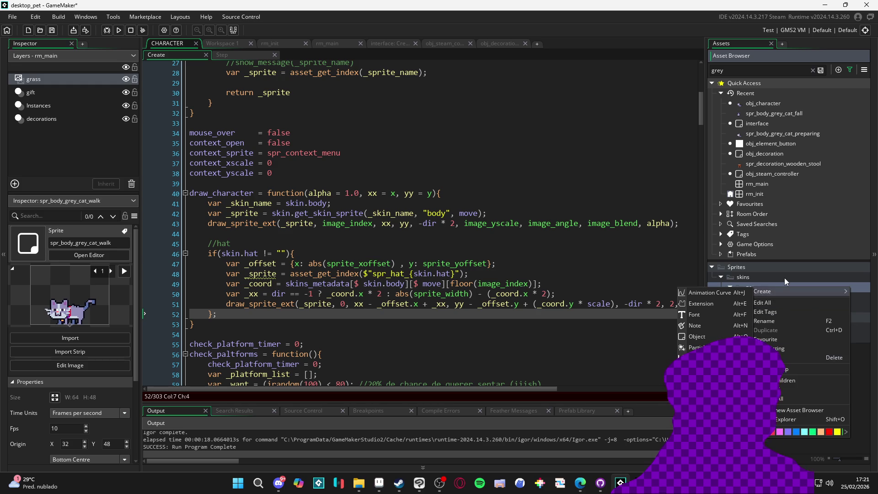
{"action": "left_click", "coordinate": [789, 379]}
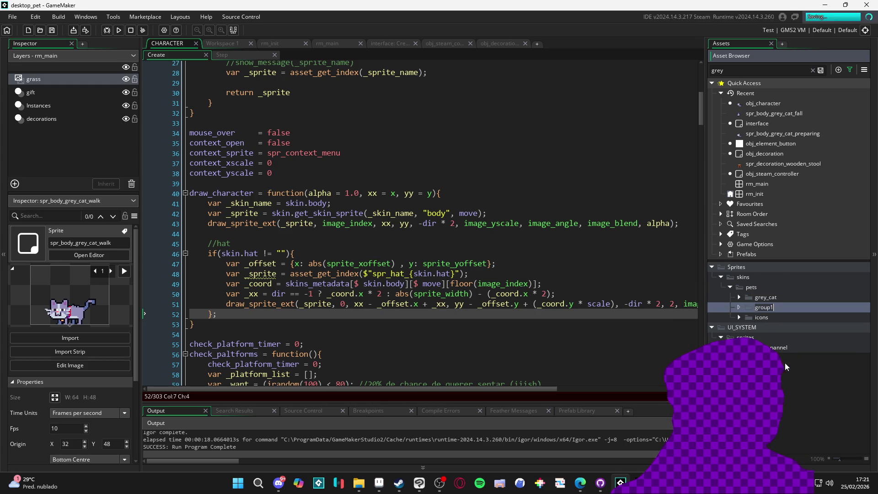
{"action": "type", "text": "caofezinho"}
{"action": "left_click", "coordinate": [777, 316]}
{"action": "left_click", "coordinate": [768, 297]}
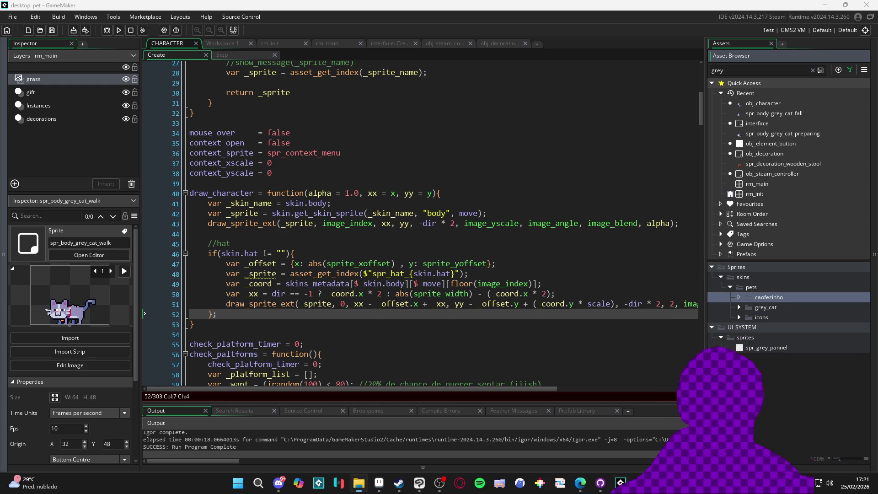
{"action": "double_click", "coordinate": [781, 297]}
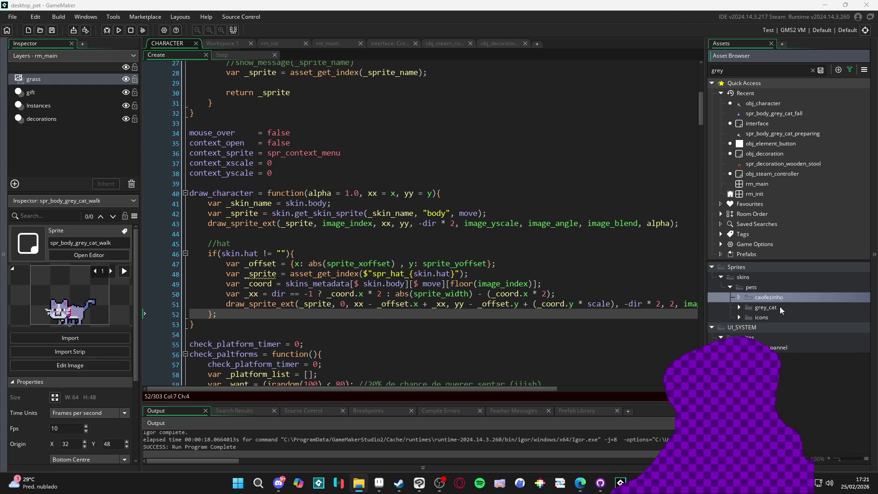
{"action": "double_click", "coordinate": [782, 307]}
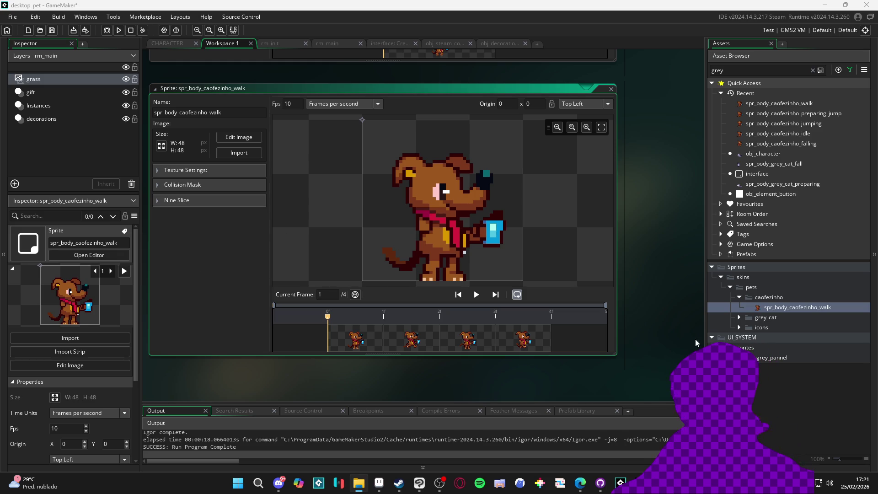
Preview the walk animation, clear the grey search filter and widen the asset list
{"action": "left_click", "coordinate": [473, 295]}
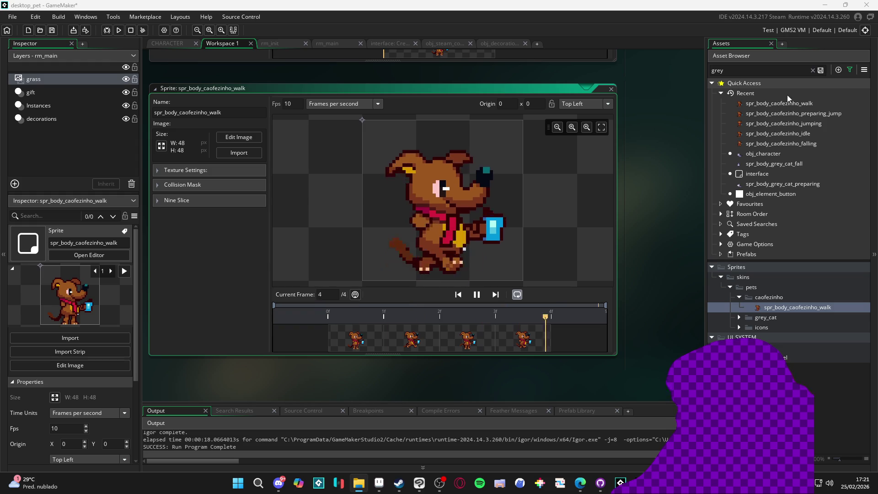
{"action": "left_click", "coordinate": [812, 70]}
{"action": "scroll", "coordinate": [789, 242], "scroll_direction": "down", "scroll_amount": 2}
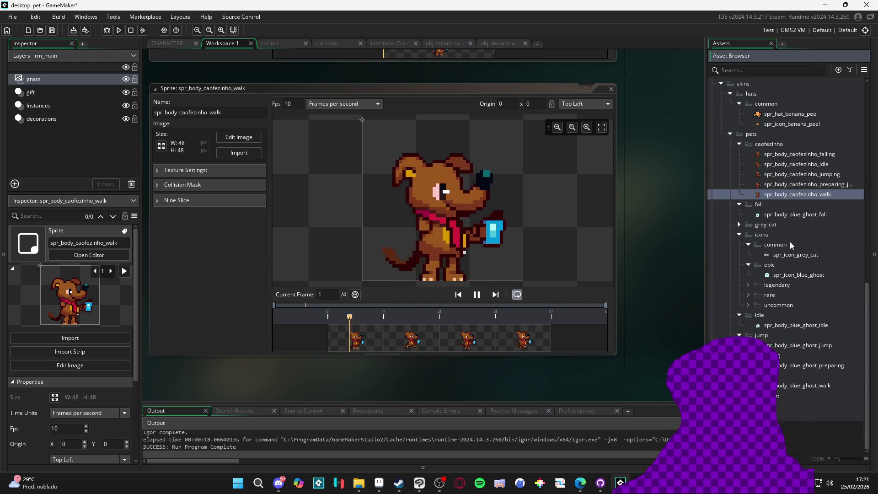
{"action": "scroll", "coordinate": [791, 240], "scroll_direction": "up", "scroll_amount": 2}
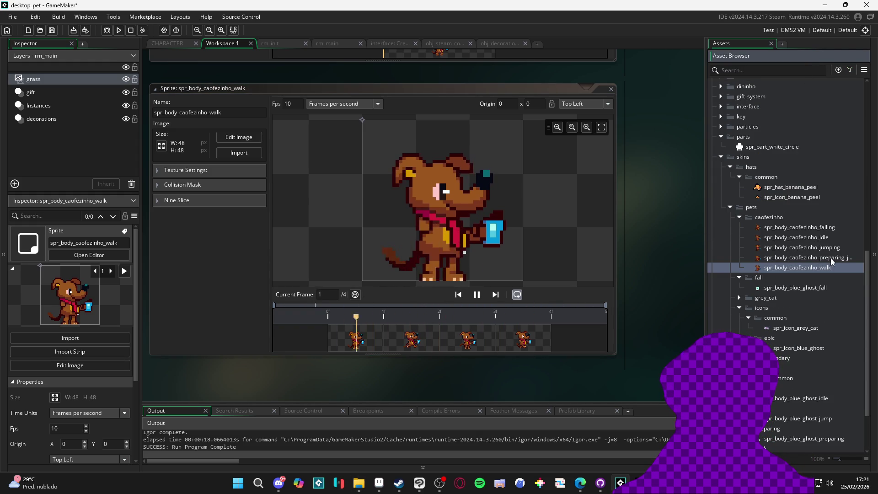
{"action": "left_click_drag", "start_coordinate": [707, 251], "coordinate": [635, 255]}
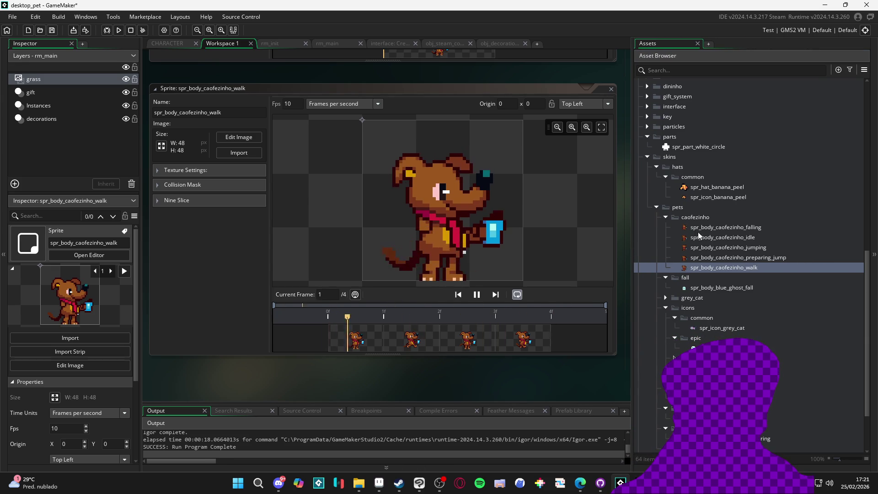
{"action": "left_click", "coordinate": [665, 298]}
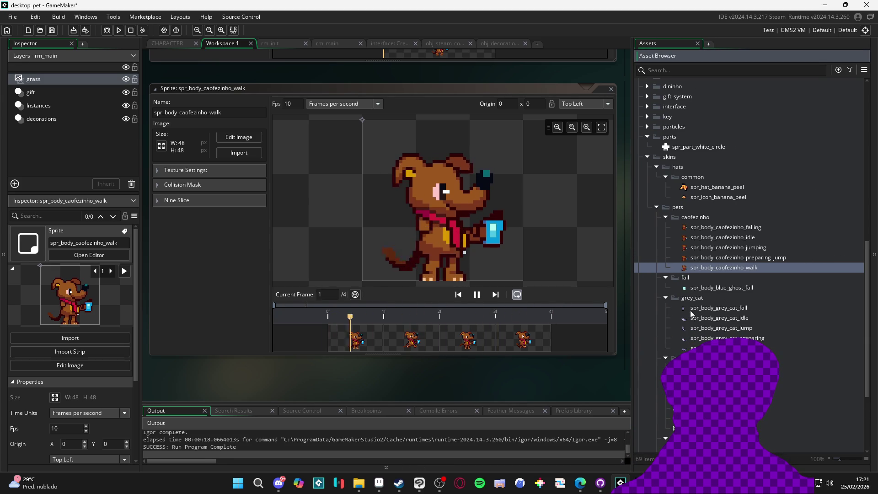
Rename the preparing_jump sprite to spr_body_caofezinho_preparing and filter assets by 'obj'
{"action": "left_click", "coordinate": [792, 257]}
{"action": "key", "text": "BackSpace"}
{"action": "key", "text": "BackSpace"}
{"action": "left_click", "coordinate": [765, 237]}
{"action": "left_click", "coordinate": [673, 229]}
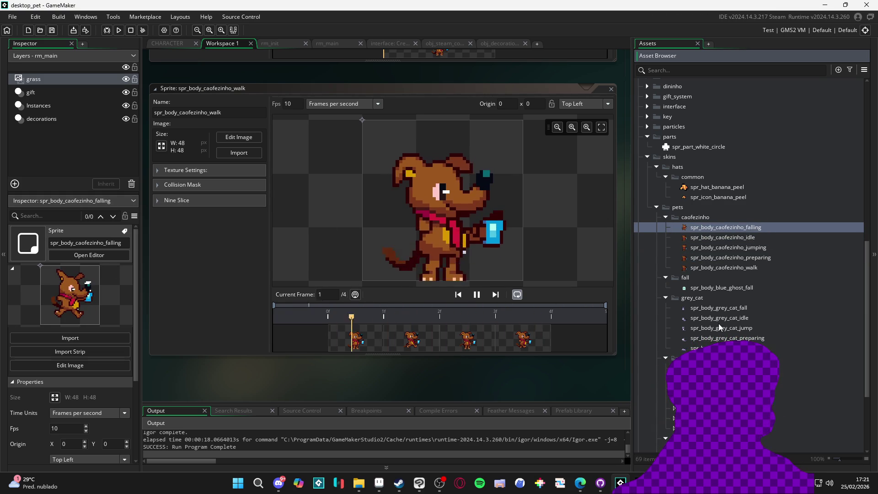
{"action": "left_click", "coordinate": [739, 229]}
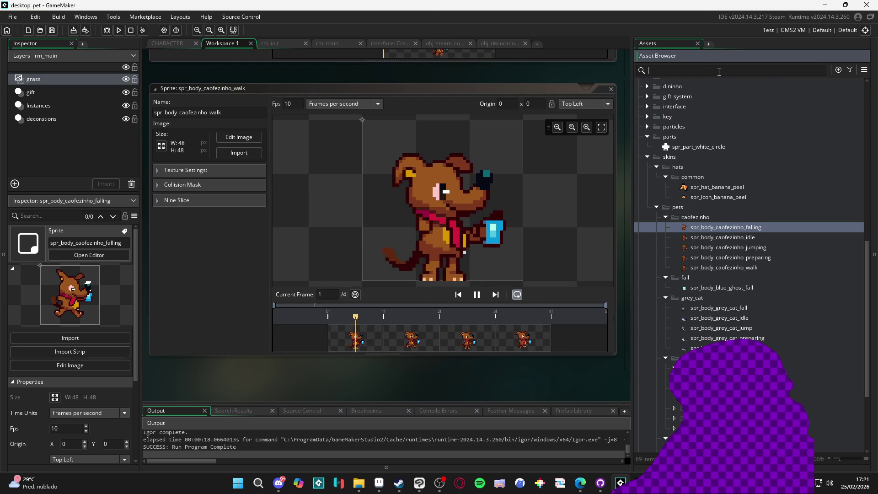
{"action": "type", "text": "obj"}
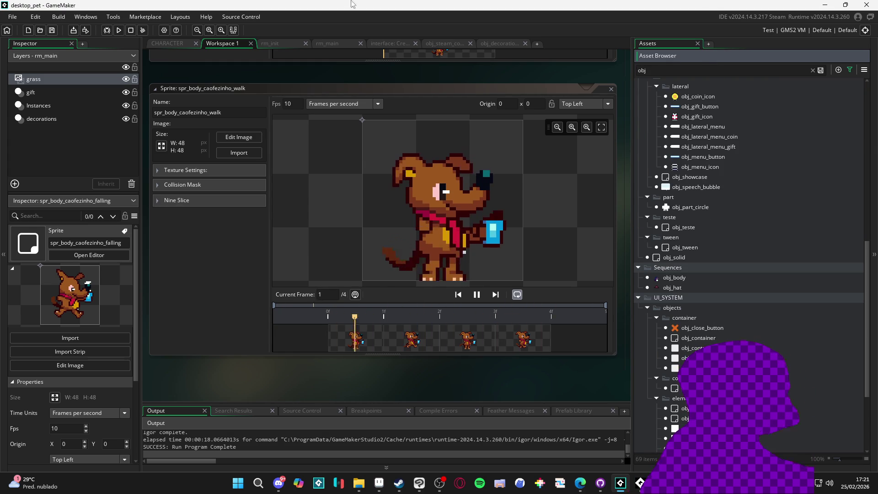
{"action": "left_click", "coordinate": [167, 43]}
Duplicate the blue_ghost skins_metadata block and rename the copy caofezinho
{"action": "scroll", "coordinate": [324, 163], "scroll_direction": "down", "scroll_amount": 10}
{"action": "scroll", "coordinate": [324, 163], "scroll_direction": "down", "scroll_amount": 20}
{"action": "scroll", "coordinate": [388, 216], "scroll_direction": "down", "scroll_amount": 20}
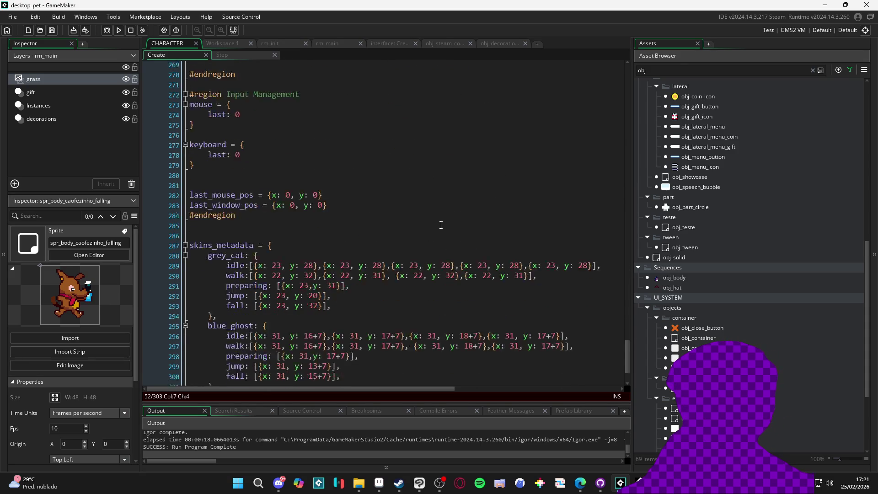
{"action": "scroll", "coordinate": [443, 223], "scroll_direction": "down", "scroll_amount": 3}
{"action": "left_click_drag", "start_coordinate": [227, 335], "coordinate": [152, 279]}
{"action": "left_click_drag", "start_coordinate": [217, 273], "coordinate": [169, 230]}
{"action": "left_click_drag", "start_coordinate": [214, 341], "coordinate": [166, 280]}
{"action": "key", "text": "ctrl+d"}
{"action": "double_click", "coordinate": [226, 321]}
{"action": "key", "text": "BackSpace"}
{"action": "type", "text": "caofezinho: {"}
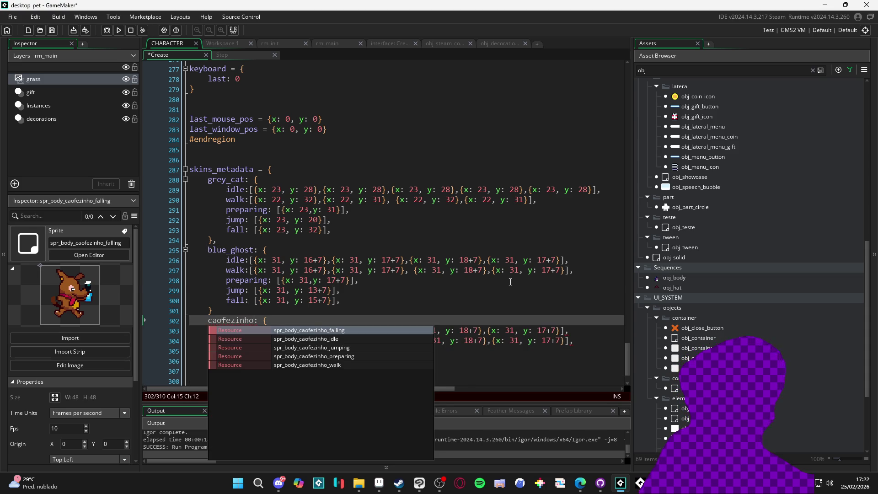
{"action": "left_click", "coordinate": [511, 281]}
{"action": "left_click", "coordinate": [369, 350]}
Hardcode _body to "caofezinho" above the commented ini read, save, and run a test build
{"action": "left_click", "coordinate": [237, 307]}
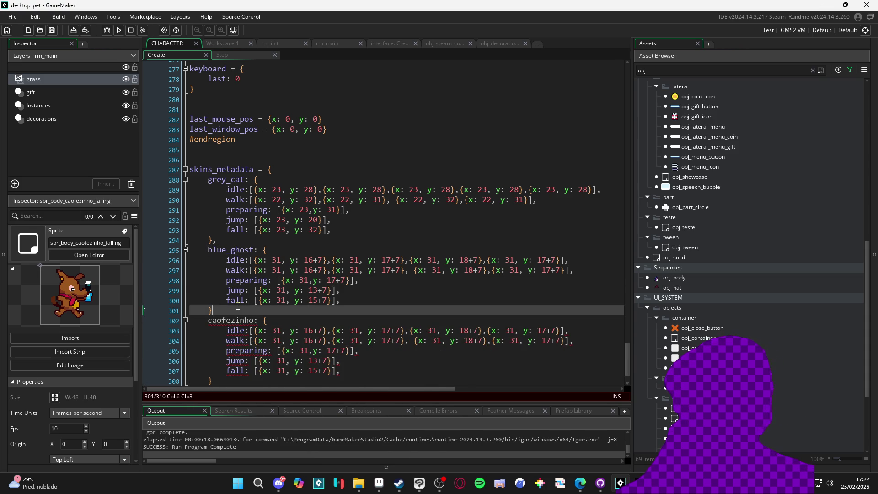
{"action": "scroll", "coordinate": [444, 206], "scroll_direction": "up", "scroll_amount": 9}
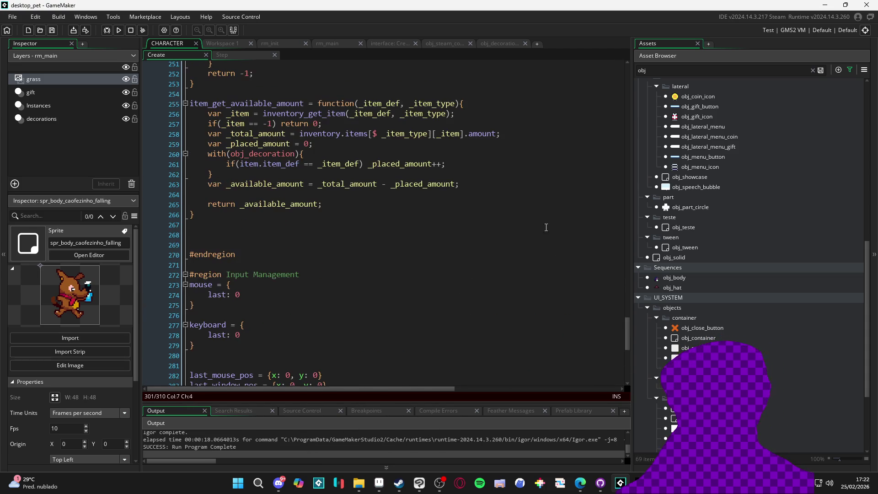
{"action": "left_click_drag", "start_coordinate": [624, 347], "coordinate": [625, 94]}
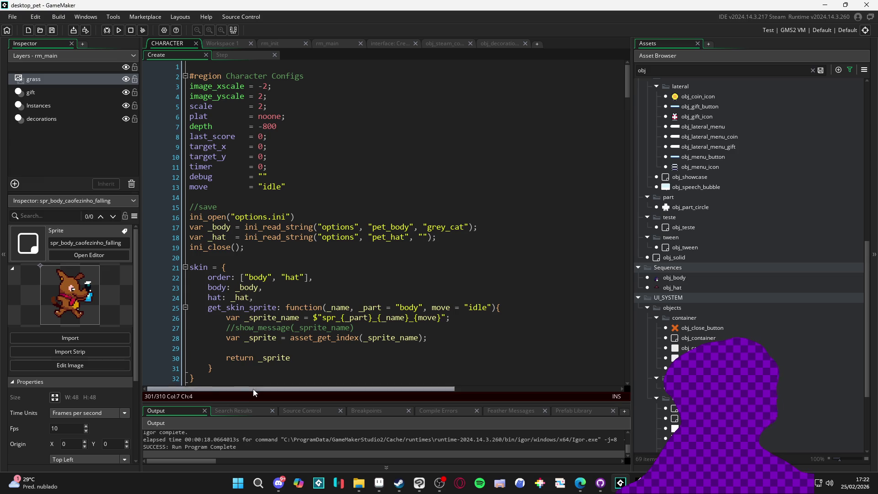
{"action": "scroll", "coordinate": [285, 302], "scroll_direction": "down", "scroll_amount": 4}
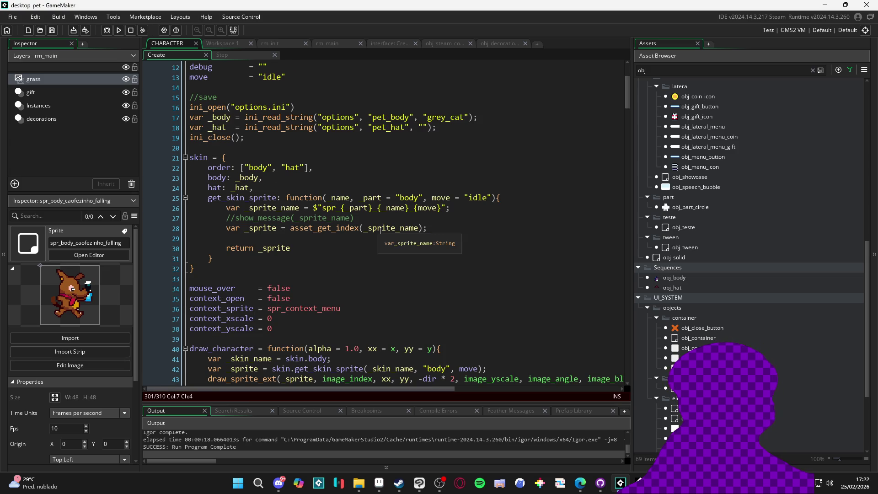
{"action": "scroll", "coordinate": [379, 230], "scroll_direction": "up", "scroll_amount": 4}
{"action": "left_click", "coordinate": [243, 228]}
{"action": "type", "text": "//"}
{"action": "type", "text": "\"caofezinho"}
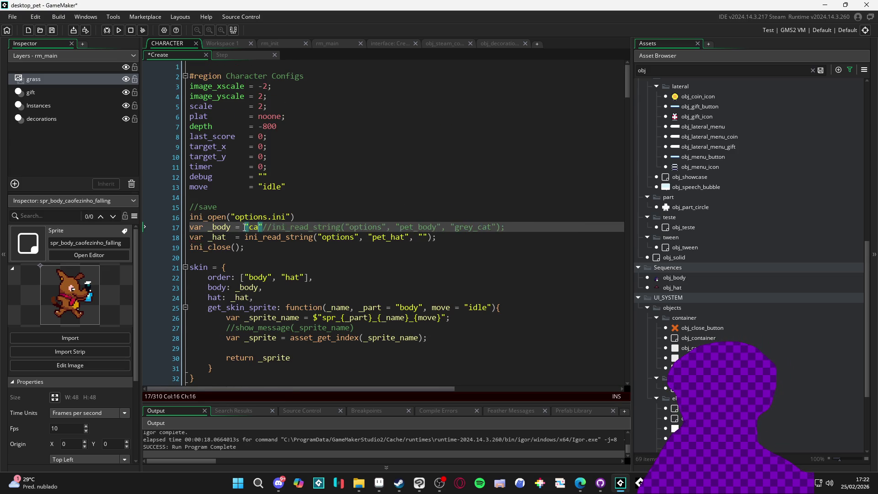
{"action": "key", "text": "ctrl+s"}
{"action": "key", "text": "F5"}
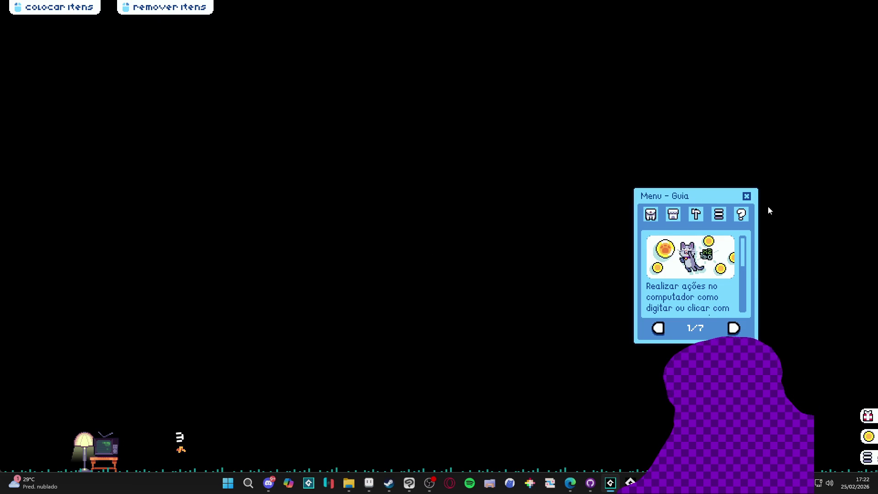
Close the running desktop pet game window via its taskbar Fechar janela option
{"action": "mouse_move", "coordinate": [610, 483]}
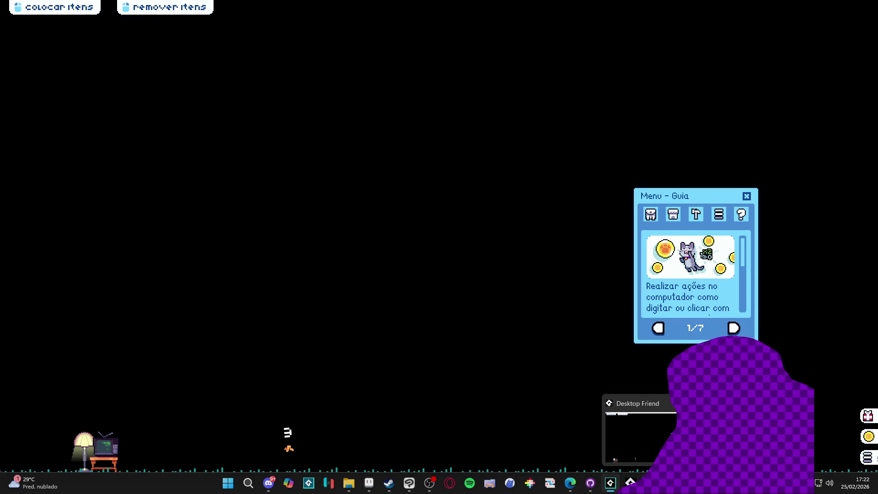
{"action": "right_click", "coordinate": [610, 482]}
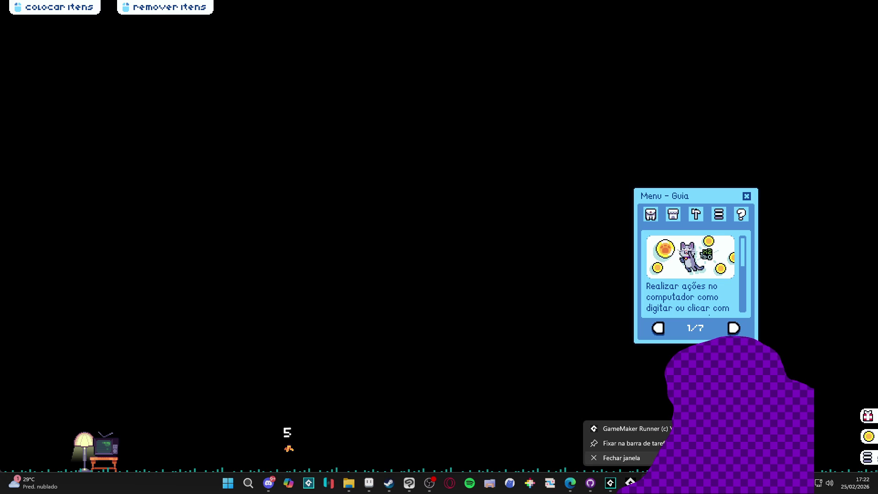
{"action": "left_click", "coordinate": [622, 458]}
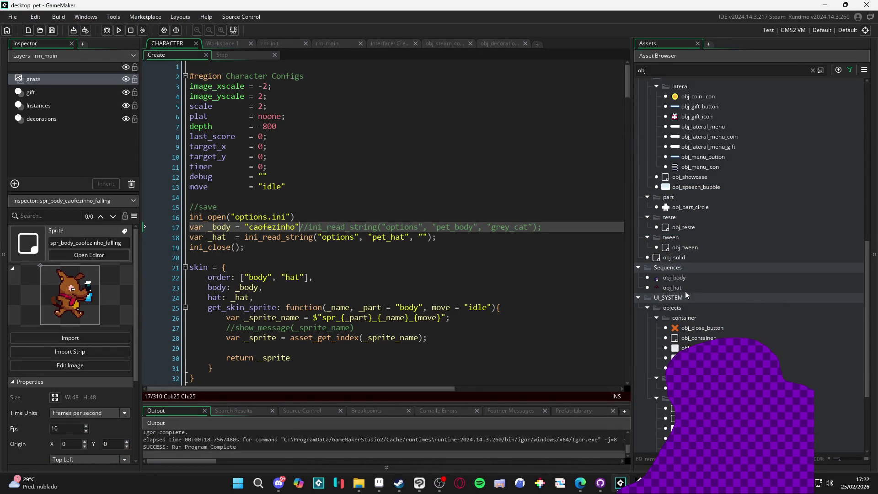
Clear the obj asset filter and set the caofezinho falling sprite's origin to Bottom Centre
{"action": "scroll", "coordinate": [743, 307], "scroll_direction": "up", "scroll_amount": 9}
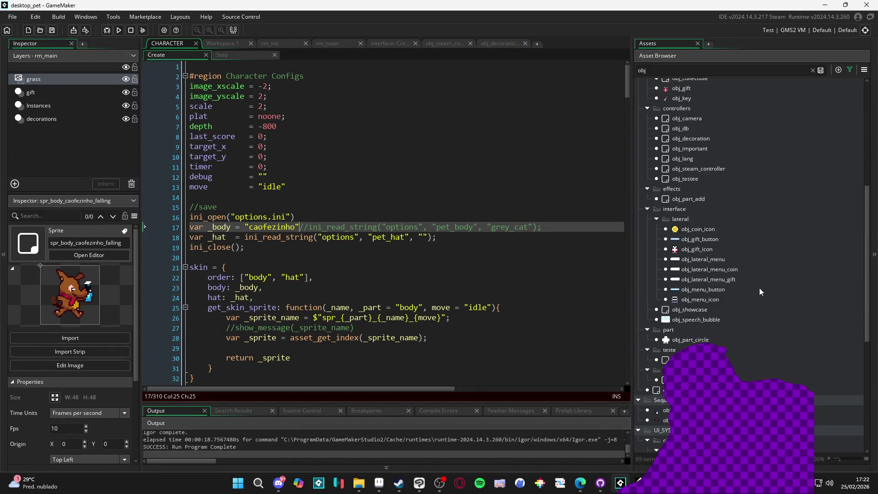
{"action": "scroll", "coordinate": [764, 284], "scroll_direction": "down", "scroll_amount": 6}
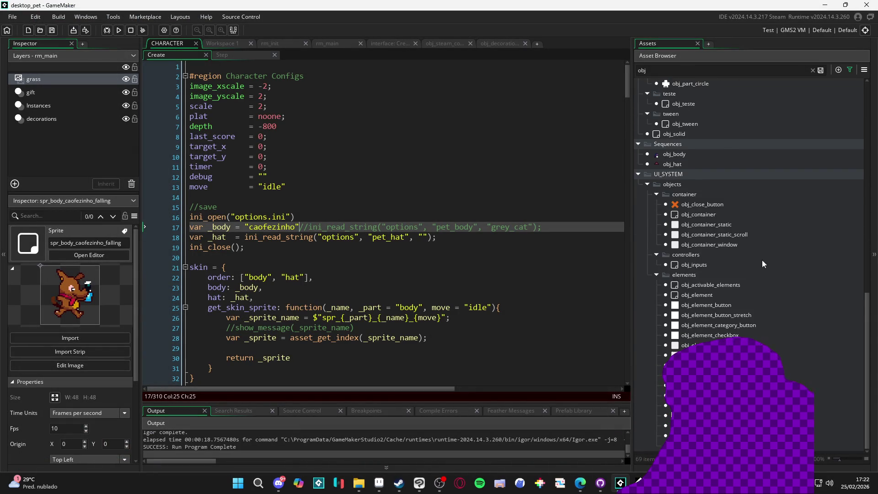
{"action": "left_click", "coordinate": [686, 69]}
{"action": "key", "text": "BackSpace"}
{"action": "key", "text": "BackSpace"}
{"action": "key", "text": "BackSpace"}
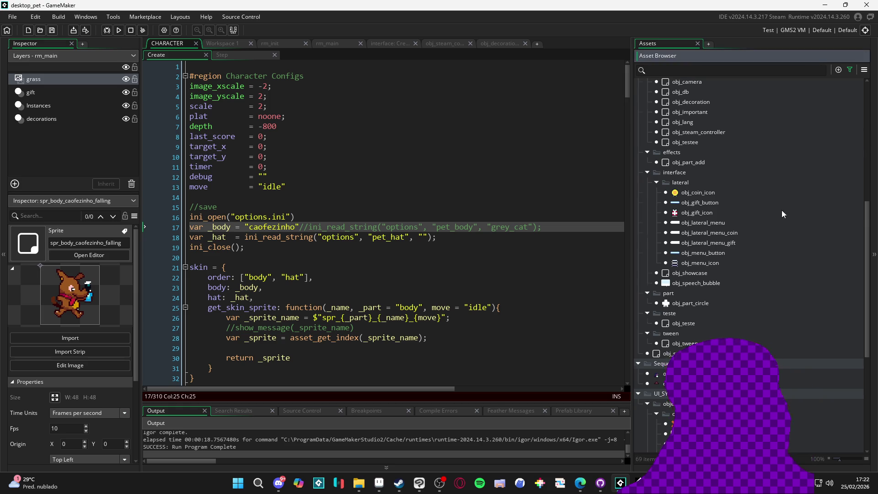
{"action": "scroll", "coordinate": [740, 210], "scroll_direction": "down", "scroll_amount": 5}
{"action": "double_click", "coordinate": [732, 195]}
{"action": "left_click", "coordinate": [585, 104]}
{"action": "left_click", "coordinate": [580, 152]}
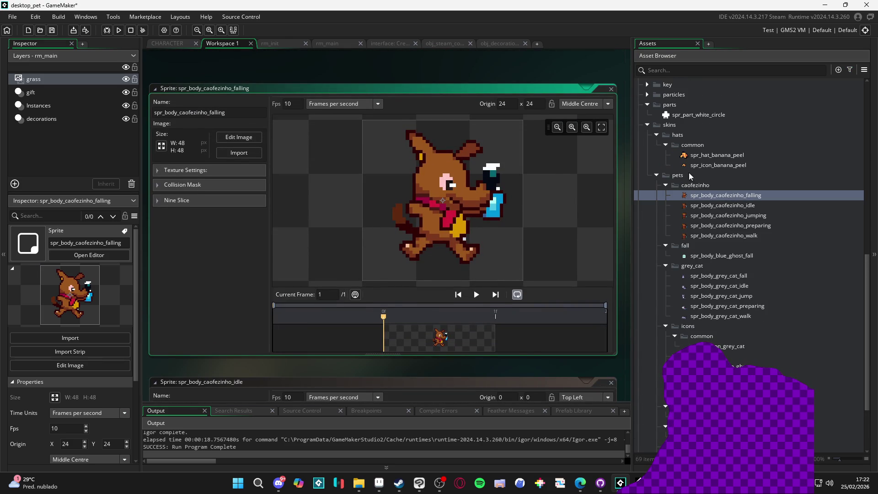
{"action": "left_click", "coordinate": [592, 104]}
{"action": "left_click", "coordinate": [590, 179]}
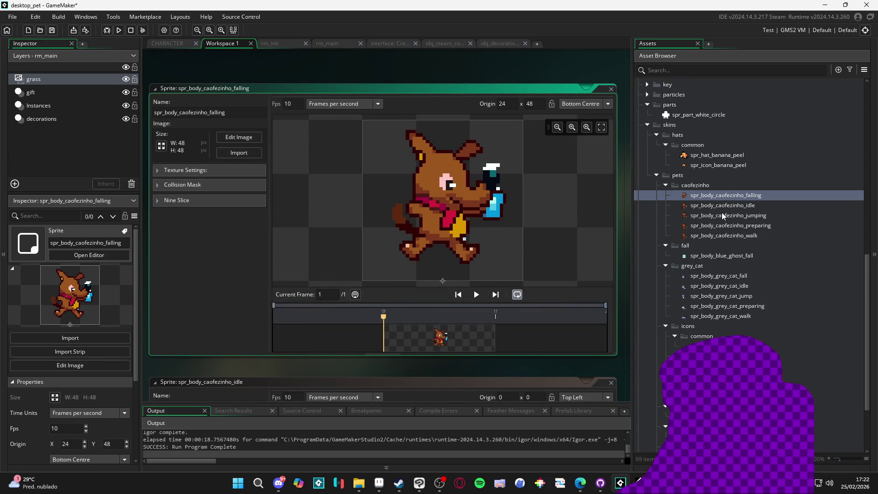
Set the caofezinho idle and jumping sprites' origins to Bottom Centre (24, 48)
{"action": "double_click", "coordinate": [718, 207]}
{"action": "left_click", "coordinate": [591, 103]}
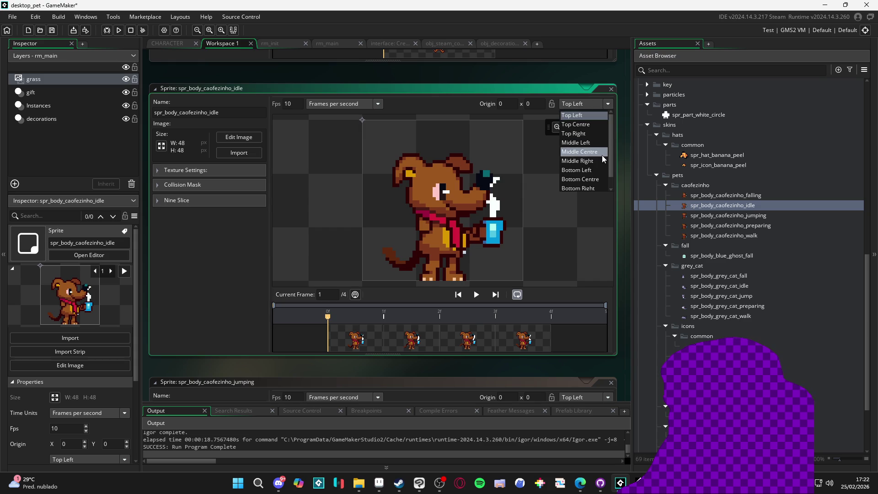
{"action": "left_click", "coordinate": [599, 180]}
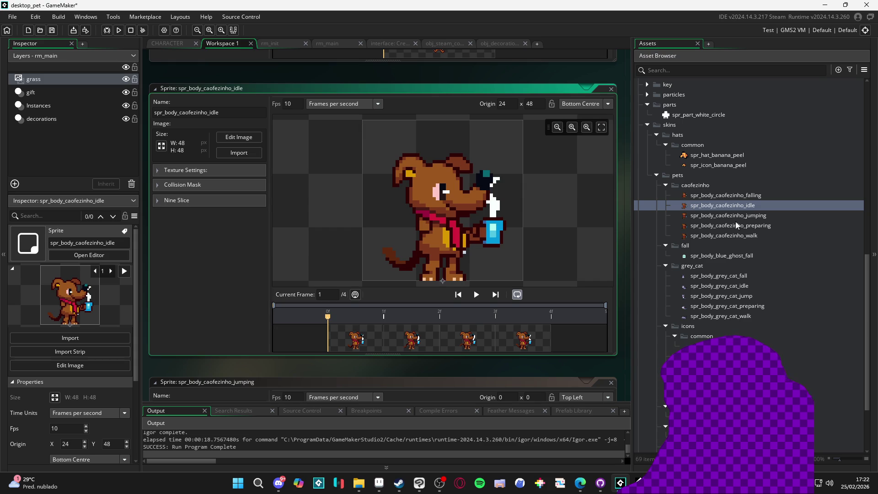
{"action": "left_click", "coordinate": [728, 216]}
{"action": "double_click", "coordinate": [728, 219]}
{"action": "left_click", "coordinate": [592, 104]}
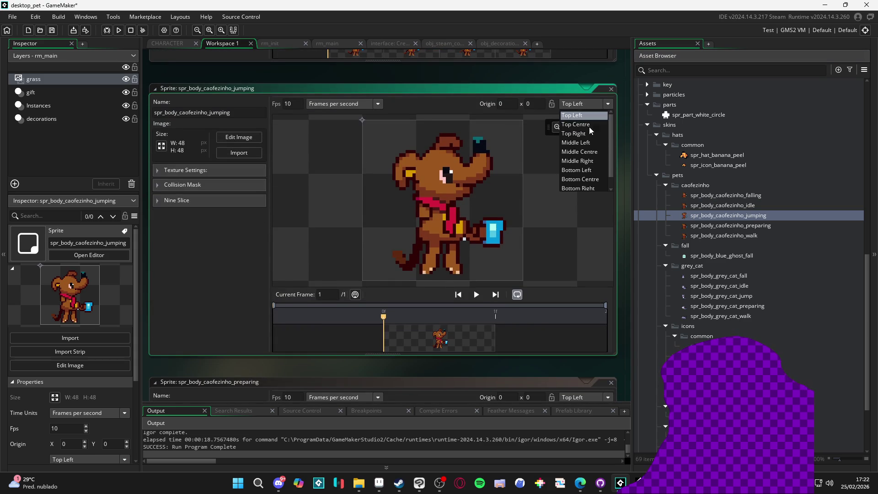
{"action": "left_click", "coordinate": [593, 181]}
Set the caofezinho preparing and walk sprites' origins to Bottom Centre as well
{"action": "double_click", "coordinate": [730, 225]}
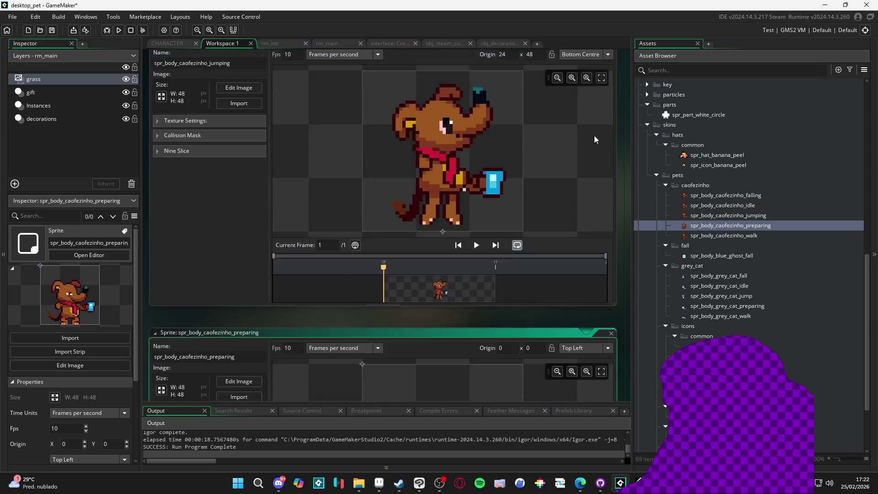
{"action": "left_click", "coordinate": [592, 104]}
{"action": "left_click", "coordinate": [601, 182]}
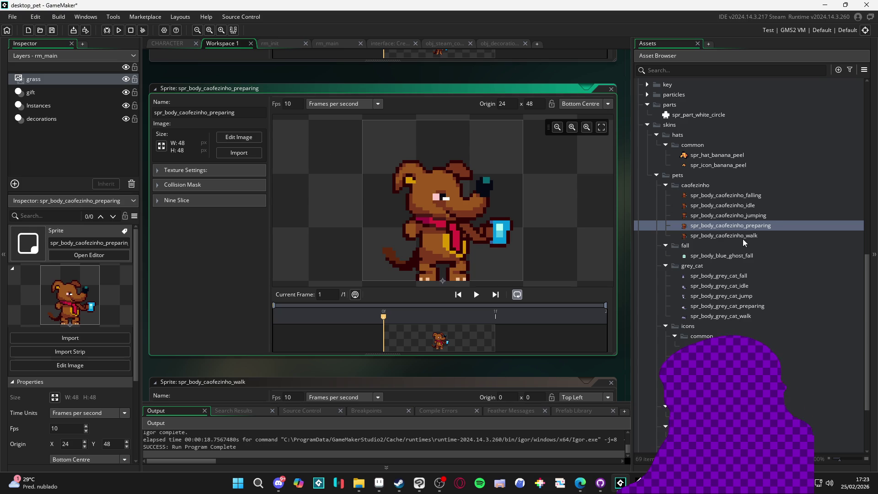
{"action": "double_click", "coordinate": [739, 235]}
{"action": "left_click", "coordinate": [592, 104]}
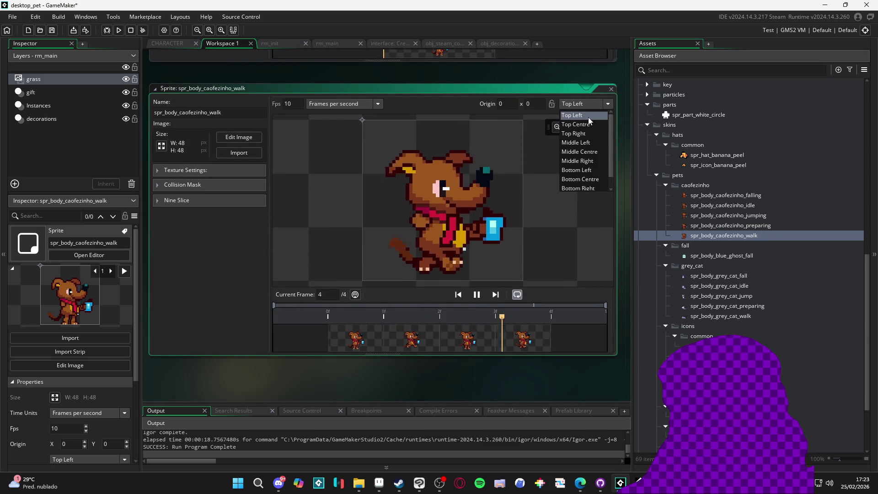
{"action": "left_click", "coordinate": [593, 180]}
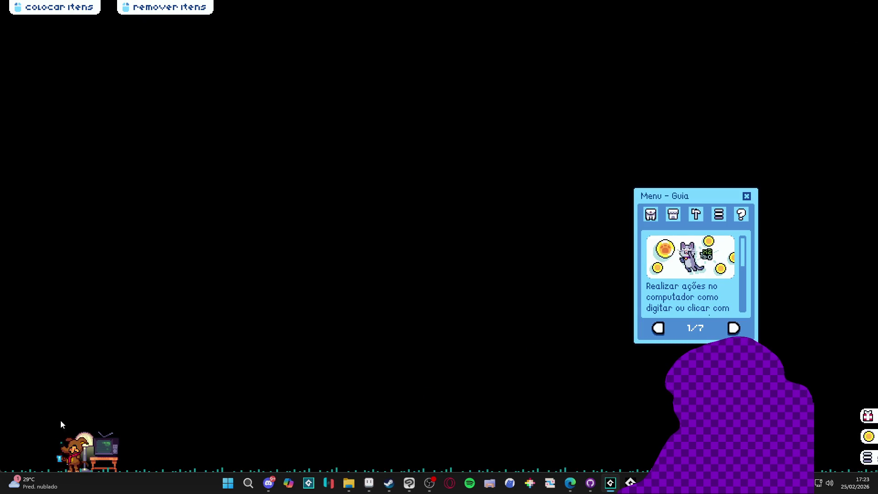
Switch the pet menu to the inventory page, then abort the game after the sprite error
{"action": "left_click", "coordinate": [650, 214]}
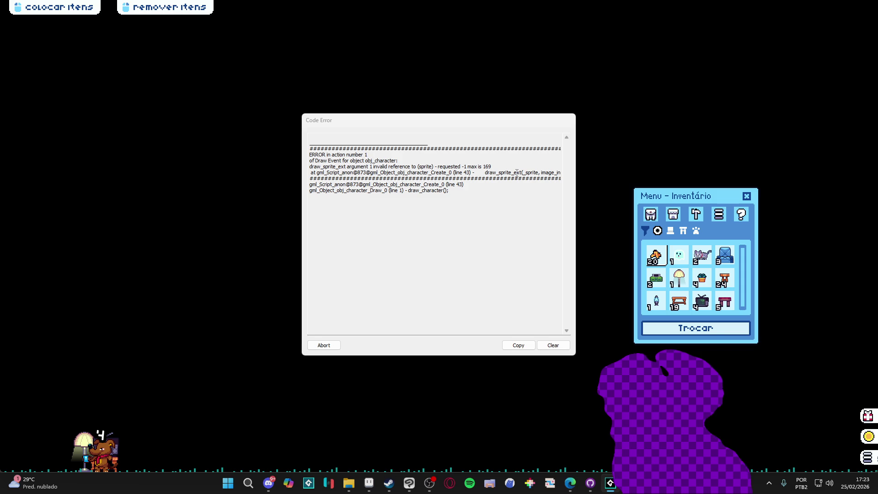
{"action": "left_click", "coordinate": [330, 349]}
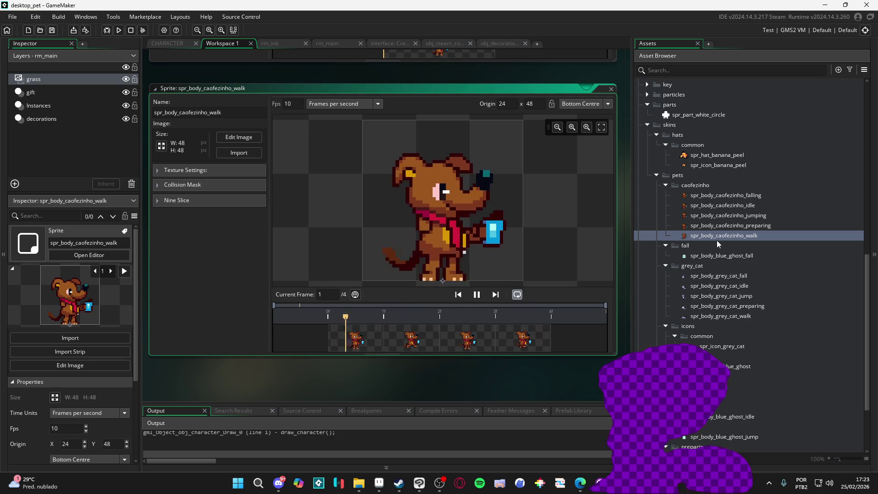
Switch to the caofezinho drawing in Aseprite at frame 1, then bring up the caofezinho folder
{"action": "left_click", "coordinate": [695, 284]}
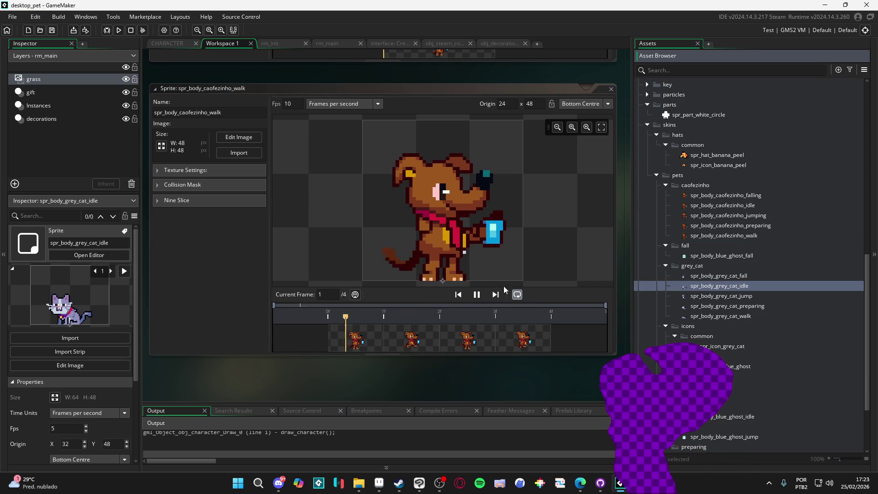
{"action": "key", "text": "alt+Tab"}
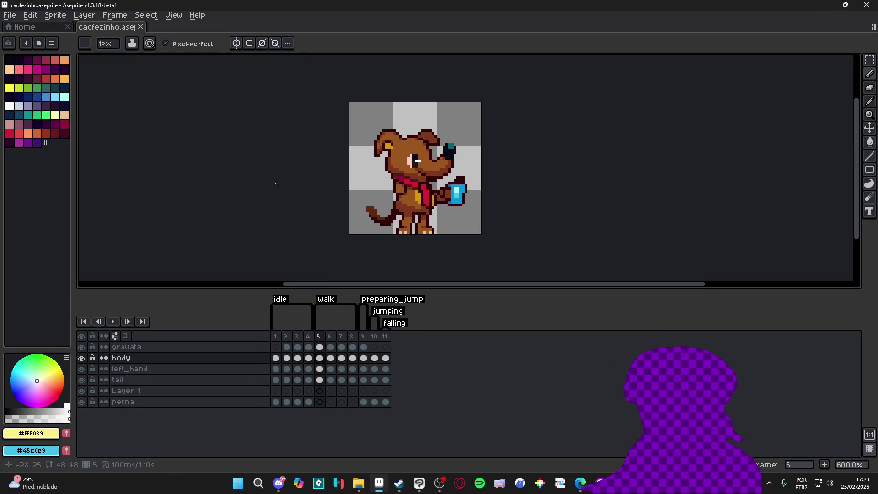
{"action": "left_click", "coordinate": [275, 336]}
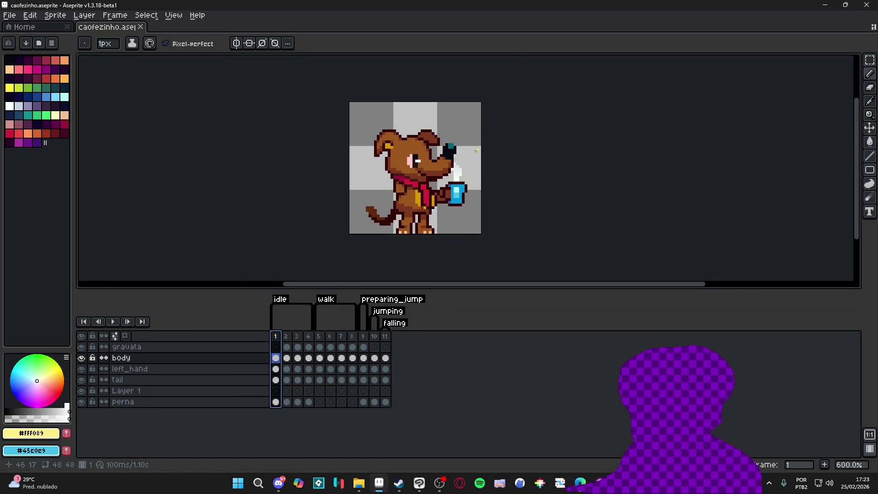
{"action": "scroll", "coordinate": [480, 147], "scroll_direction": "up", "scroll_amount": 3}
{"action": "scroll", "coordinate": [457, 170], "scroll_direction": "down", "scroll_amount": 4}
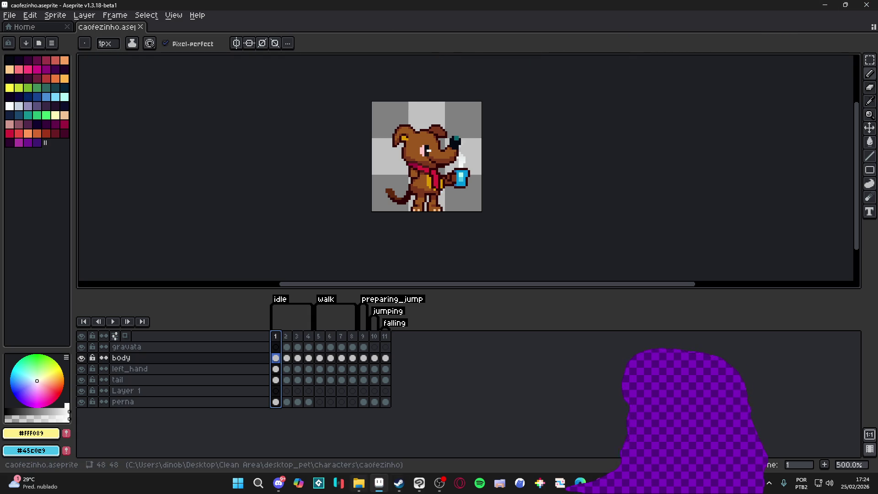
{"action": "left_click", "coordinate": [367, 488]}
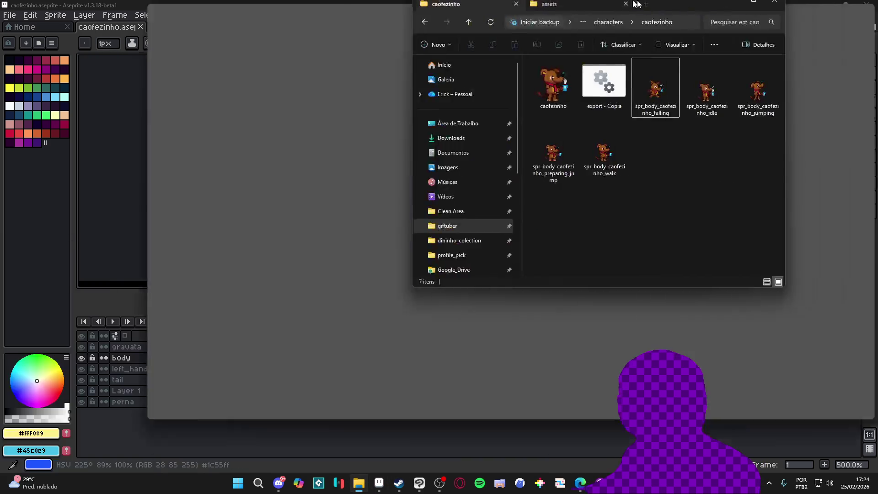
Delete the five old spr_body caofezinho exports from the caofezinho folder
{"action": "mouse_move", "coordinate": [500, 215]}
{"action": "left_mouse_down"}
{"action": "mouse_move", "coordinate": [337, 82]}
{"action": "mouse_move", "coordinate": [261, 84]}
{"action": "left_mouse_up"}
{"action": "key", "text": "Delete"}
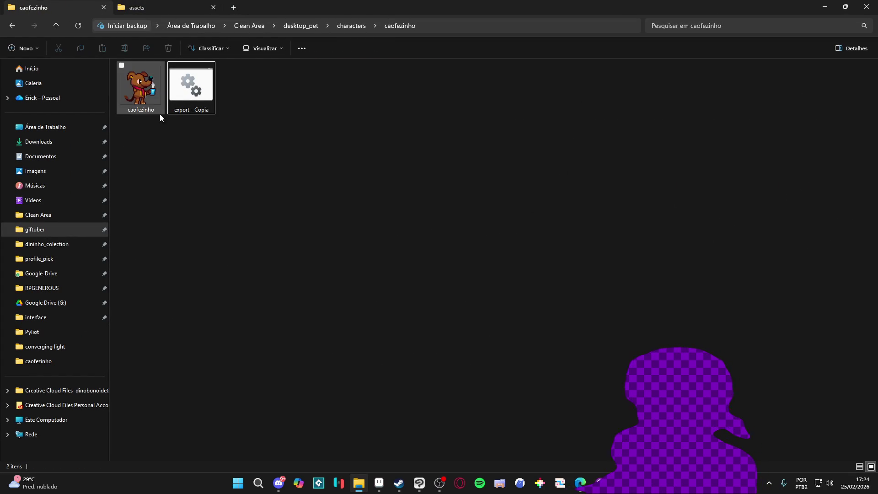
{"action": "left_click", "coordinate": [384, 489]}
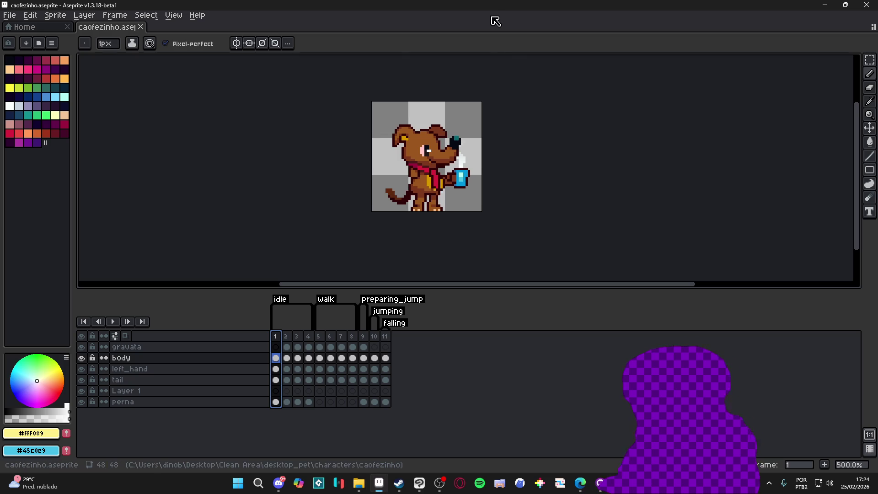
{"action": "key", "text": "ctrl+shift+x"}
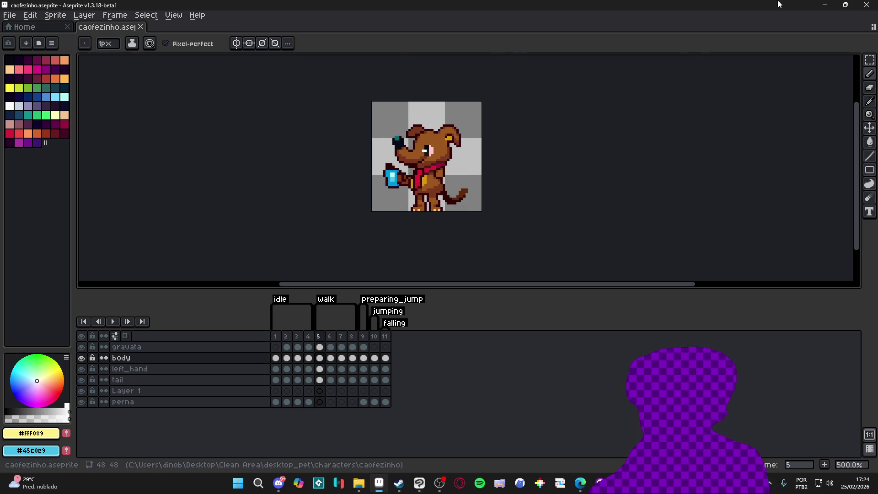
{"action": "left_click", "coordinate": [823, 4]}
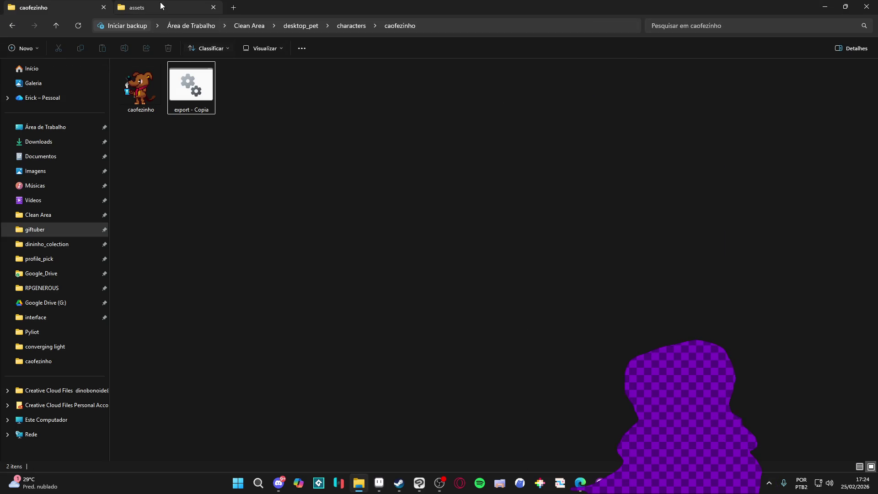
Open the assets folder's export - Copia script in Notepad, maximized
{"action": "left_click", "coordinate": [169, 9]}
{"action": "right_click", "coordinate": [697, 84]}
{"action": "left_click", "coordinate": [723, 97]}
{"action": "double_click", "coordinate": [229, 19]}
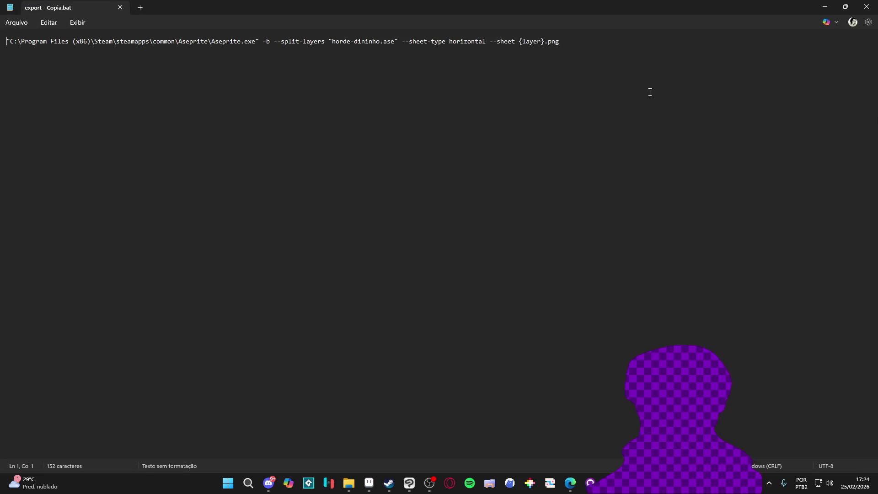
Paste the copied sprite-sheet export command over the caofezinho export script
{"action": "left_click_drag", "start_coordinate": [587, 41], "coordinate": [6, 41]}
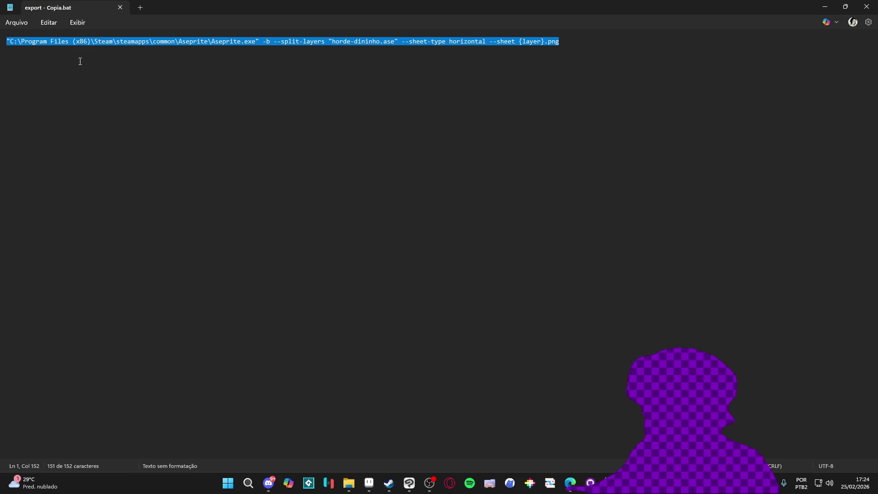
{"action": "left_click", "coordinate": [825, 7]}
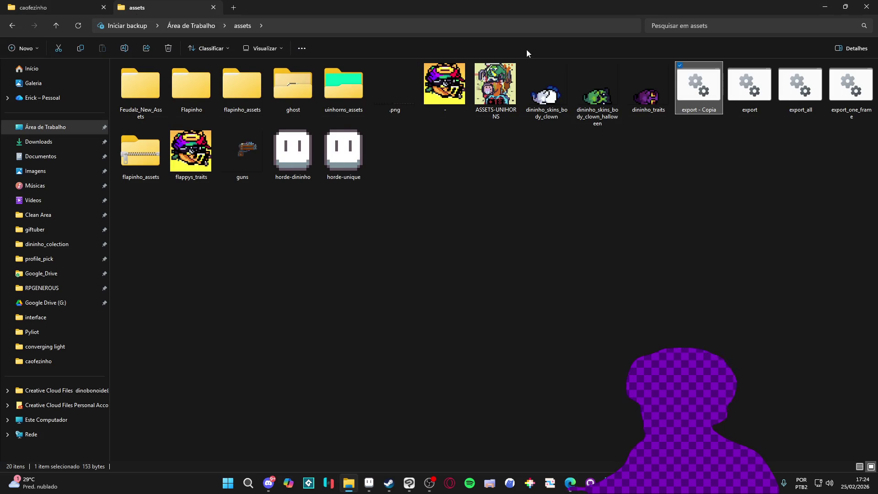
{"action": "left_click", "coordinate": [75, 6]}
{"action": "left_click", "coordinate": [194, 78]}
{"action": "right_click", "coordinate": [195, 76]}
{"action": "left_click", "coordinate": [229, 93]}
{"action": "left_click", "coordinate": [299, 33]}
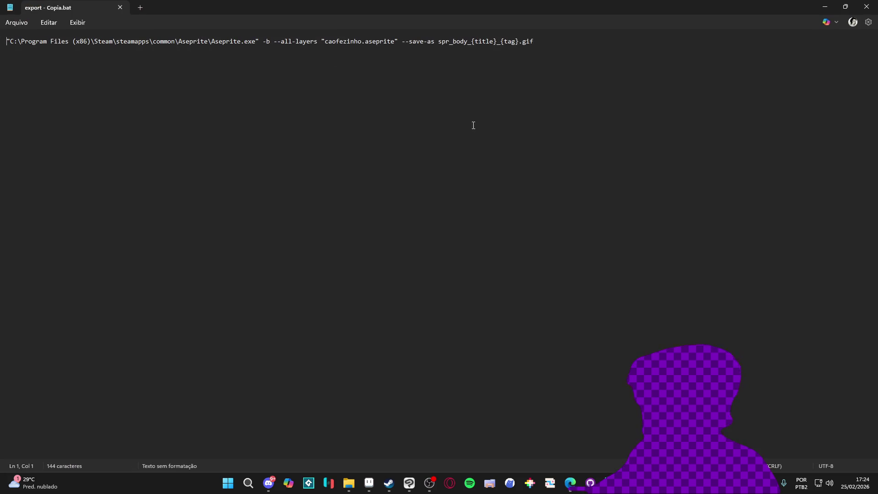
{"action": "key", "text": "ctrl+a"}
{"action": "key", "text": "ctrl+v"}
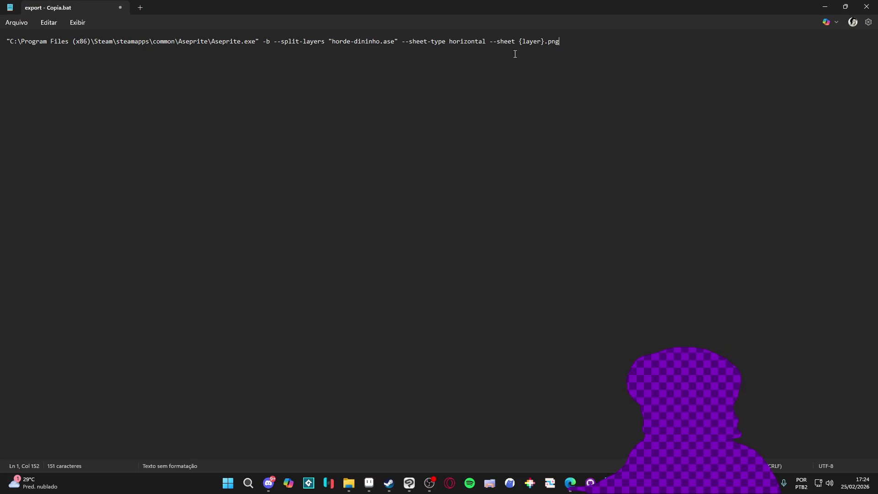
{"action": "key", "text": "super+Down"}
{"action": "left_click_drag", "start_coordinate": [245, 48], "coordinate": [343, 108]}
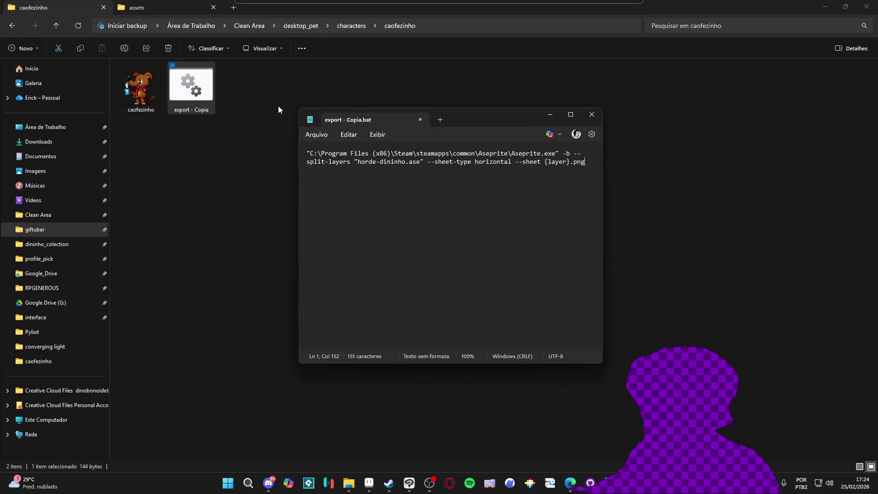
{"action": "key", "text": "alt+F4"}
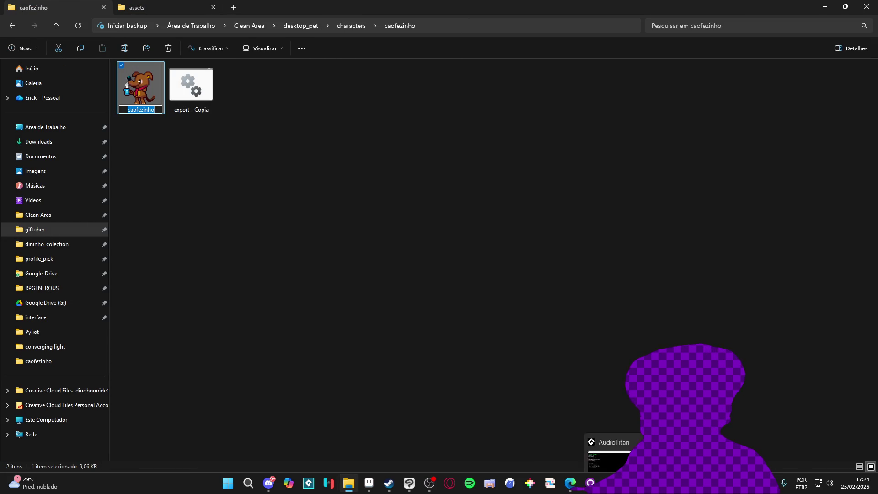
Change the command's source file to caofezinho.aseprite
{"action": "left_click", "coordinate": [372, 484]}
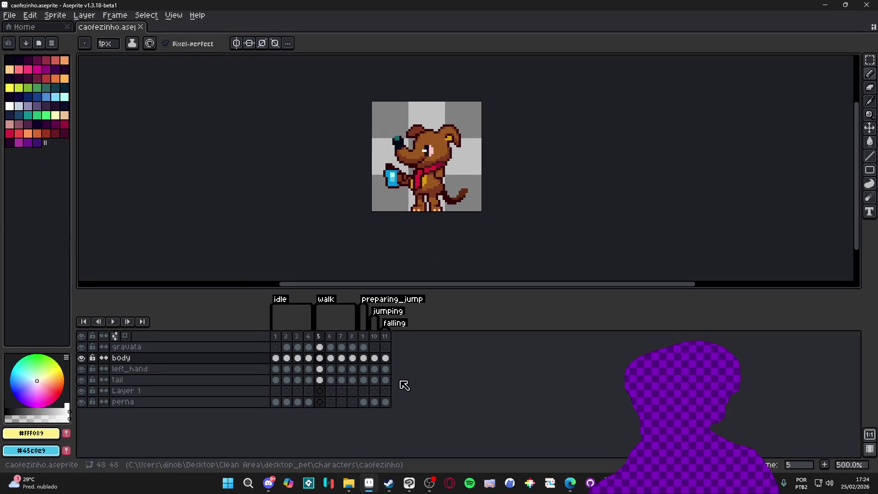
{"action": "key", "text": "alt+Tab"}
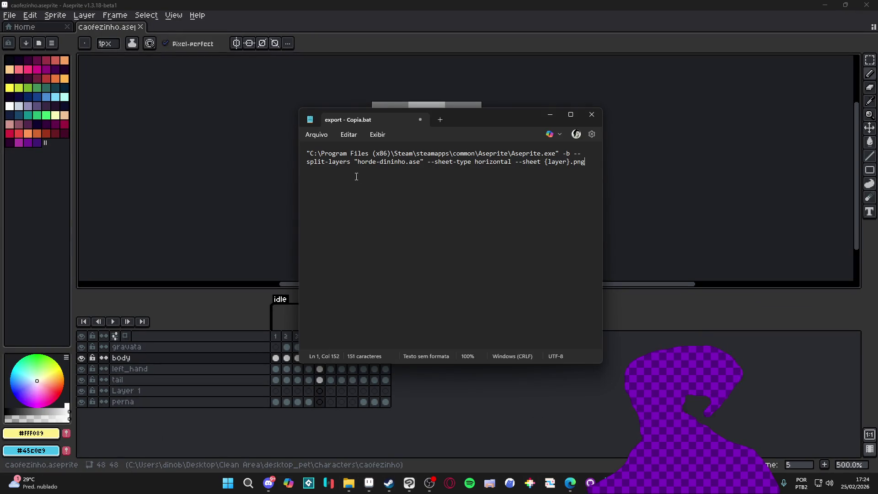
{"action": "double_click", "coordinate": [507, 124]}
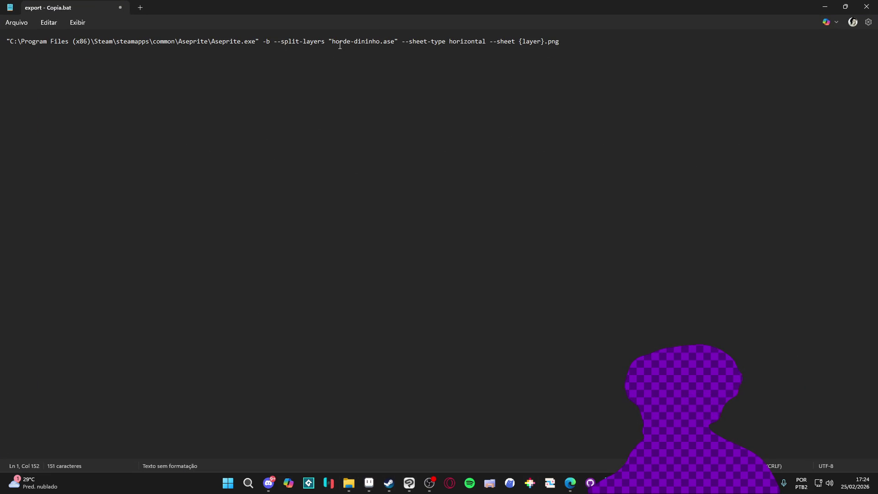
{"action": "left_click_drag", "start_coordinate": [381, 44], "coordinate": [333, 43]}
{"action": "type", "text": "caofezinho"}
{"action": "double_click", "coordinate": [375, 42]}
{"action": "type", "text": "aseprite"}
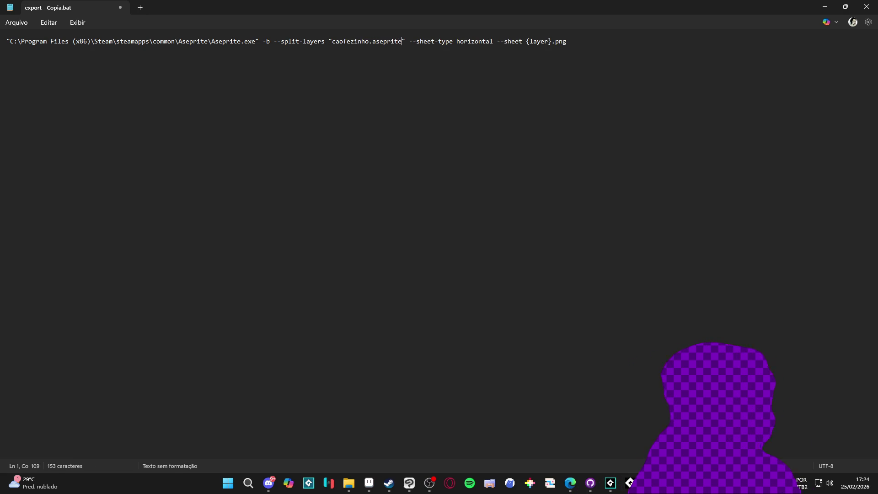
{"action": "left_click", "coordinate": [591, 46]}
Change the output name pattern to spr_body_{title}_{tag}.png and save the script
{"action": "double_click", "coordinate": [542, 41]}
{"action": "key", "text": "BackSpace"}
{"action": "type", "text": "tag"}
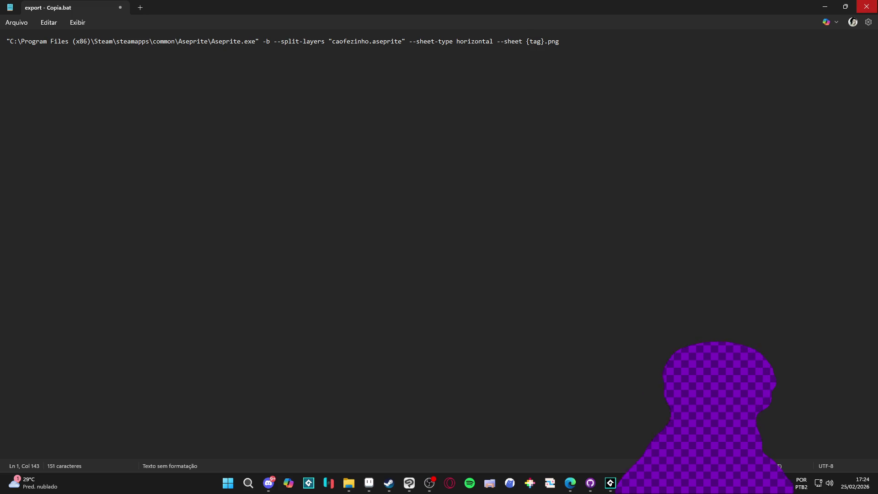
{"action": "type", "text": "spr_{}"}
{"action": "key", "text": "Left"}
{"action": "type", "text": "f"}
{"action": "key", "text": "BackSpace"}
{"action": "type", "text": "title"}
{"action": "key", "text": "Return"}
{"action": "key", "text": "BackSpace"}
{"action": "type", "text": "body_"}
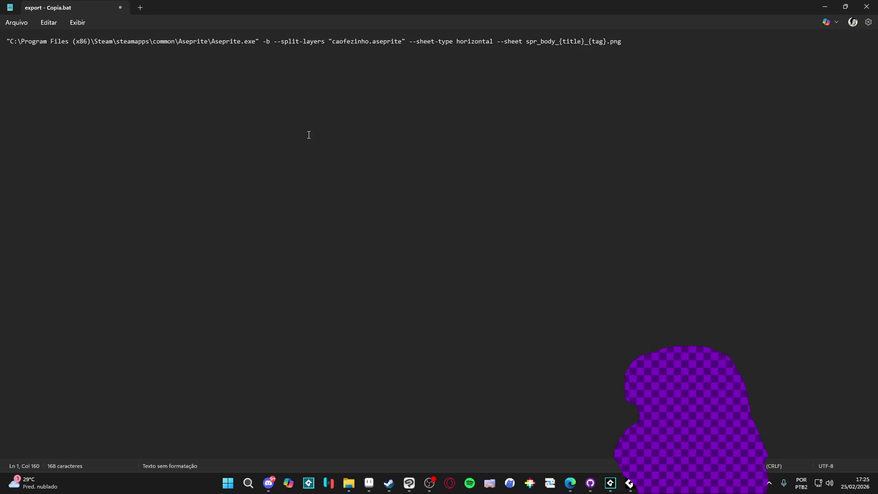
{"action": "key", "text": "ctrl+s"}
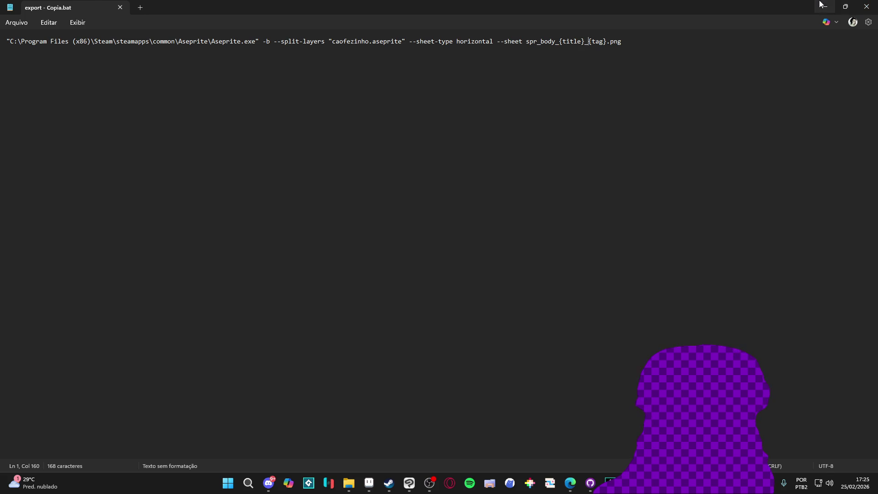
Run the export script and preview the resulting 3168 x 48 sprite sheet
{"action": "key", "text": "alt+Tab"}
{"action": "left_click", "coordinate": [348, 483]}
{"action": "left_click", "coordinate": [194, 85]}
{"action": "double_click", "coordinate": [193, 83]}
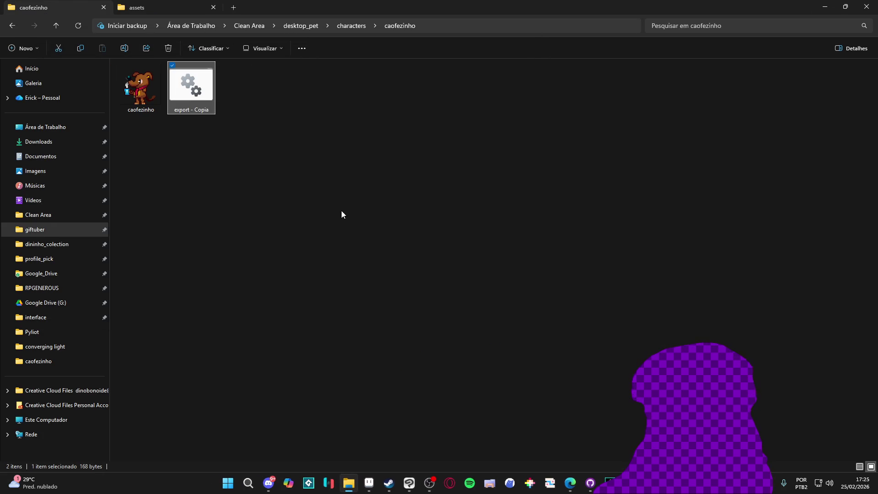
{"action": "double_click", "coordinate": [243, 96]}
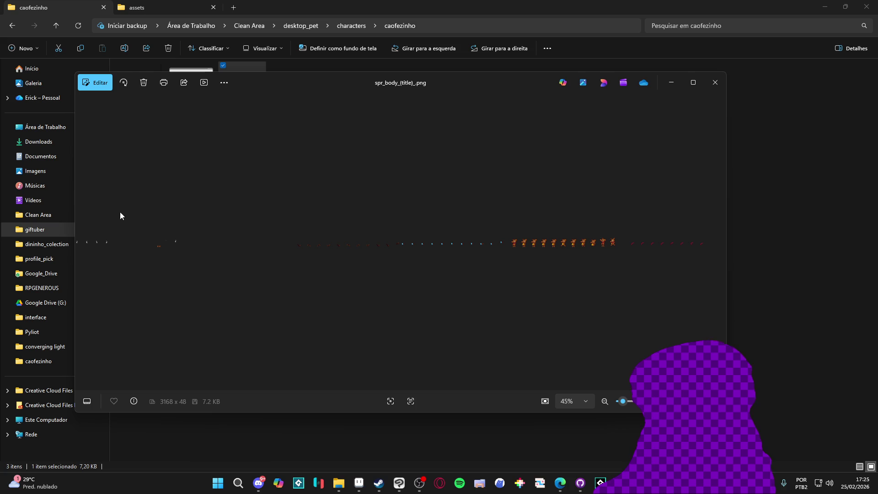
Change the script's split option from --split-layers to --split-tags
{"action": "left_click", "coordinate": [716, 83]}
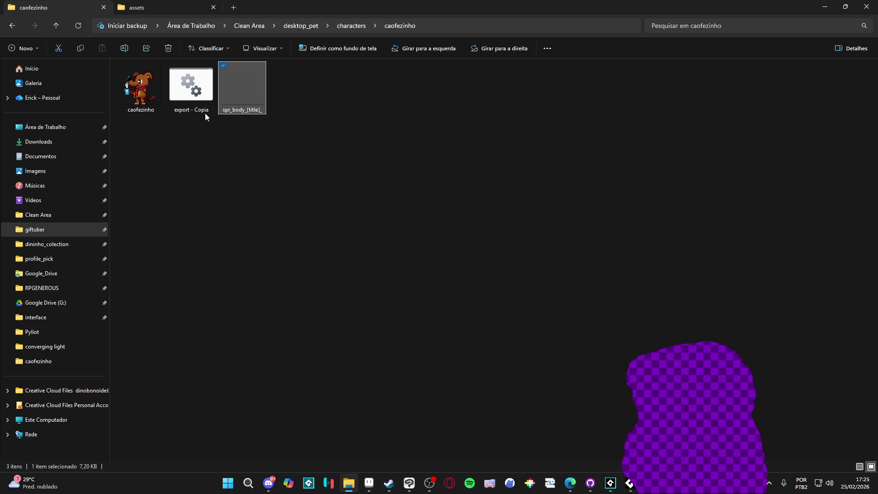
{"action": "left_click", "coordinate": [196, 98]}
{"action": "right_click", "coordinate": [196, 99]}
{"action": "left_click", "coordinate": [228, 117]}
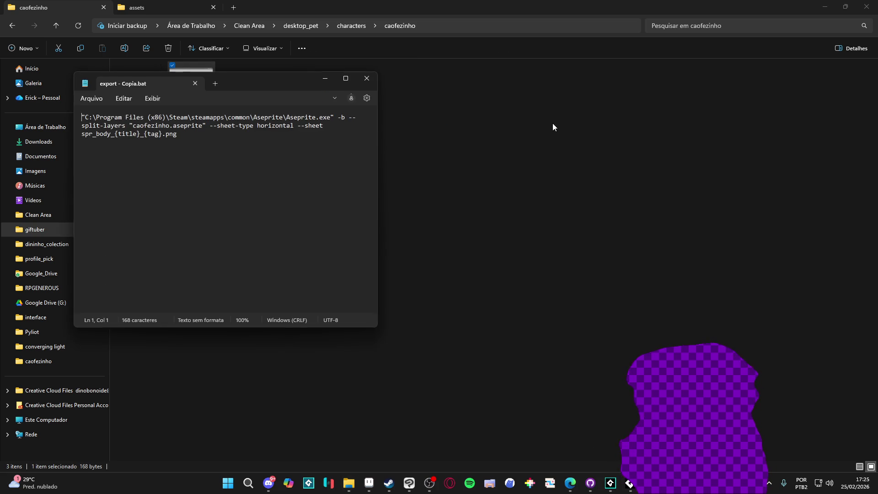
{"action": "double_click", "coordinate": [274, 72]}
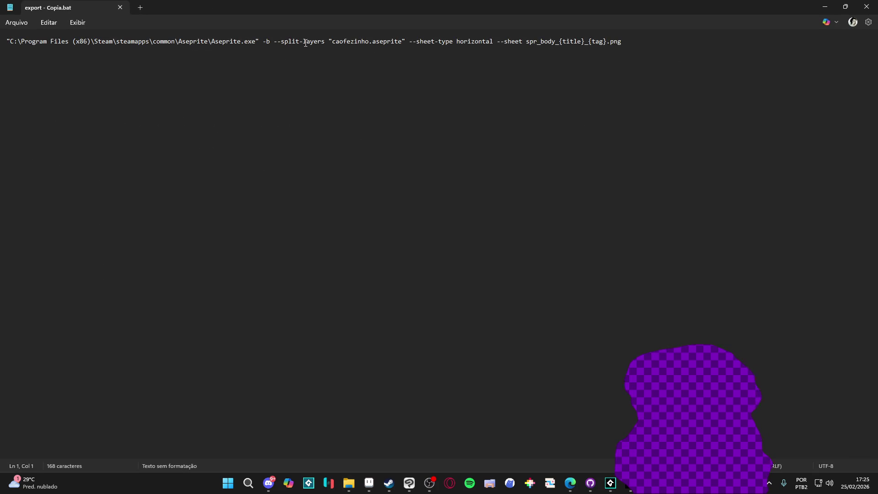
{"action": "left_click_drag", "start_coordinate": [304, 39], "coordinate": [326, 41]}
{"action": "type", "text": "tags"}
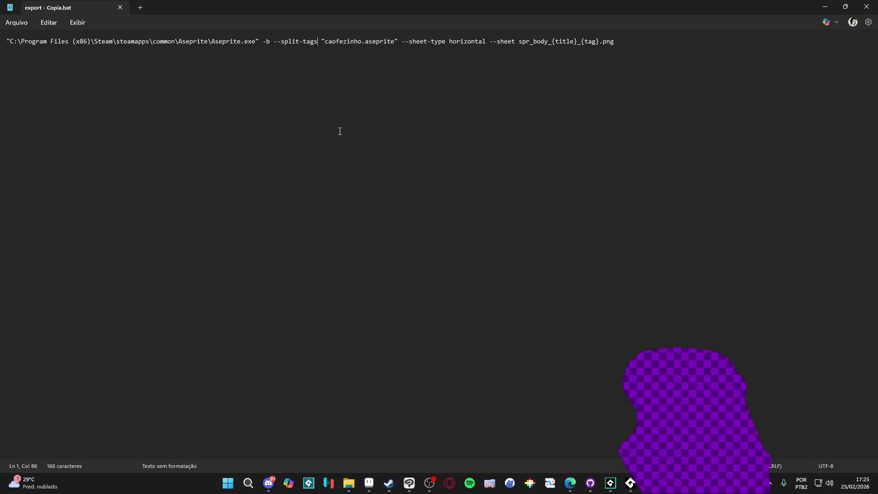
Delete the incorrect spr_body output and rerun the export script
{"action": "key", "text": "alt+Tab"}
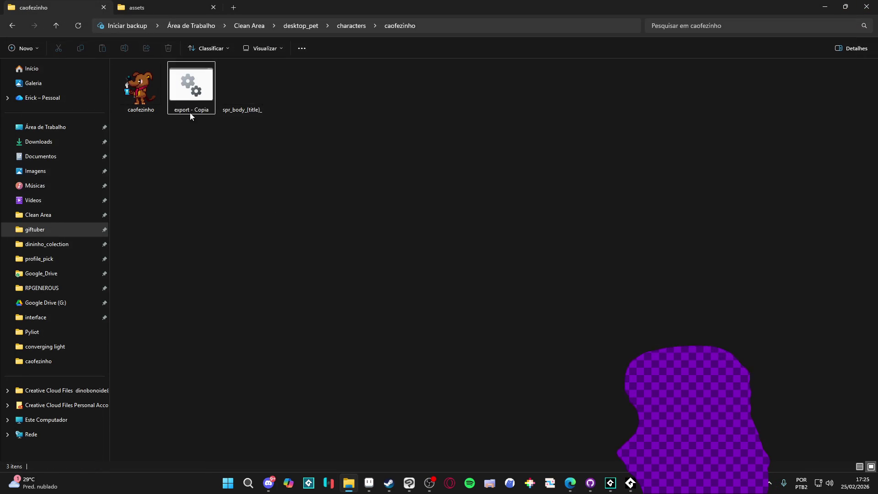
{"action": "left_click", "coordinate": [242, 86]}
{"action": "key", "text": "Delete"}
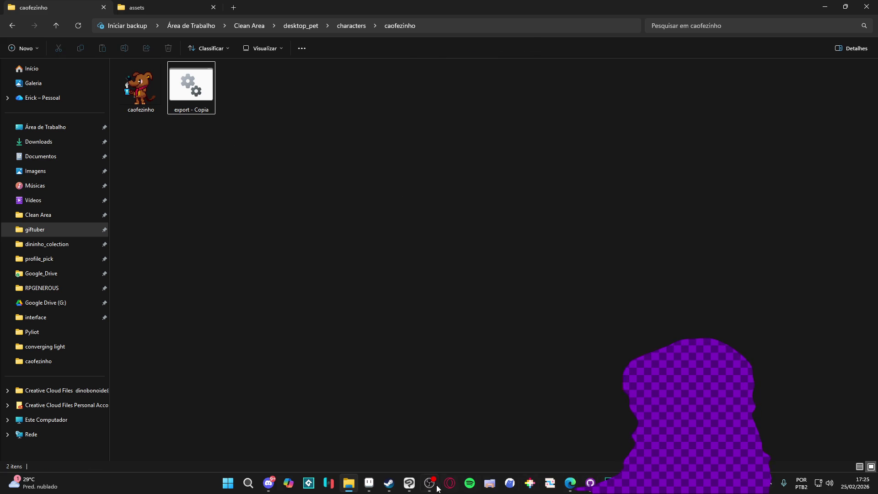
{"action": "left_click", "coordinate": [173, 8]}
{"action": "left_click", "coordinate": [51, 8]}
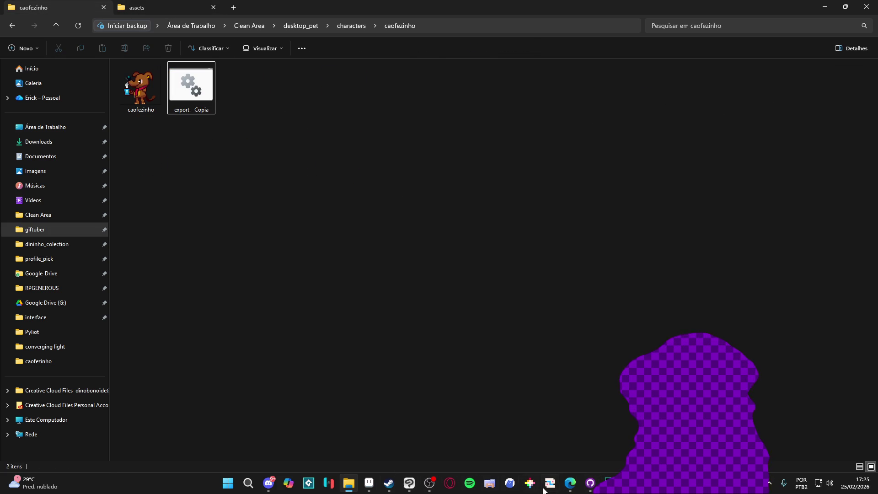
{"action": "mouse_move", "coordinate": [570, 484]}
{"action": "left_click", "coordinate": [598, 442]}
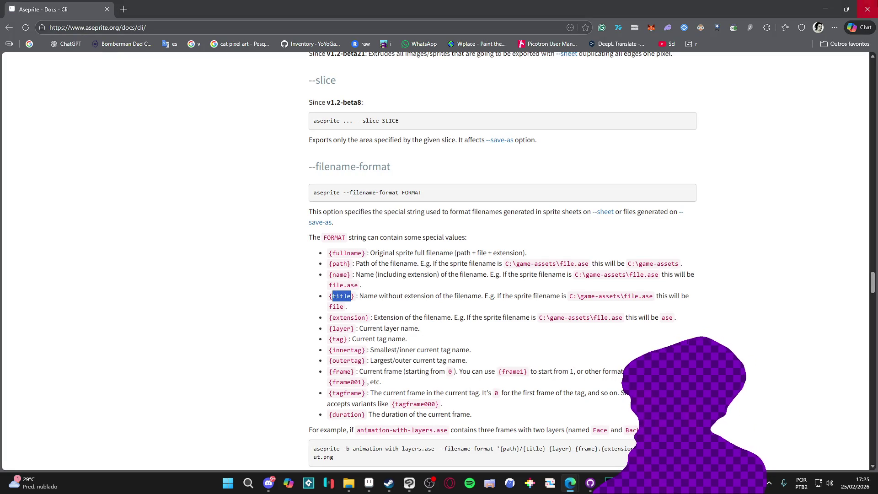
{"action": "left_click", "coordinate": [825, 9]}
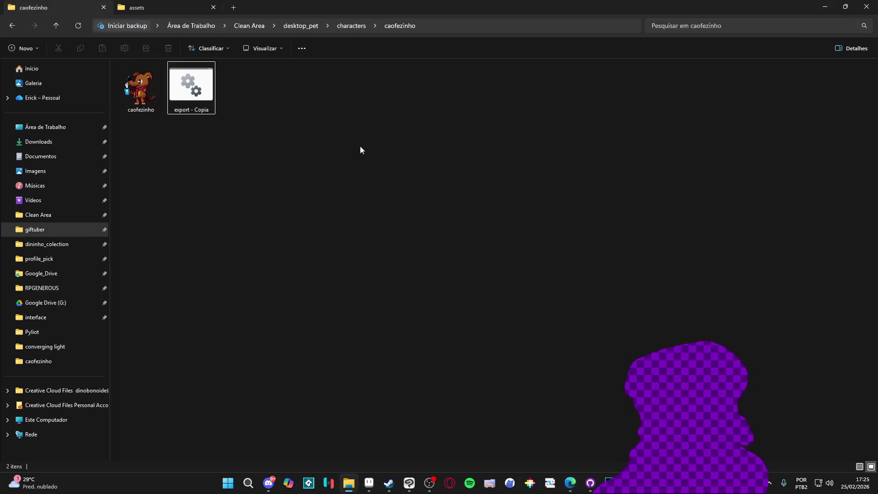
{"action": "key", "text": "Return"}
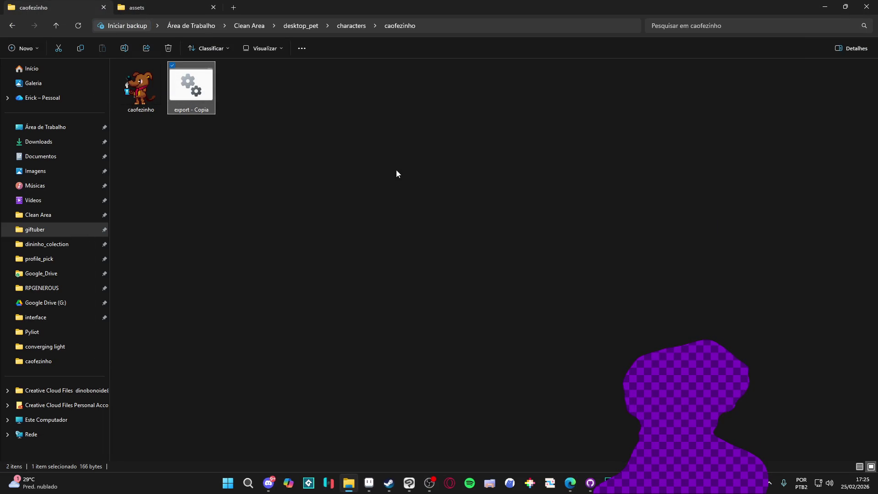
Preview the new 528 x 48 strip, then reopen the export script for editing
{"action": "left_click", "coordinate": [256, 94]}
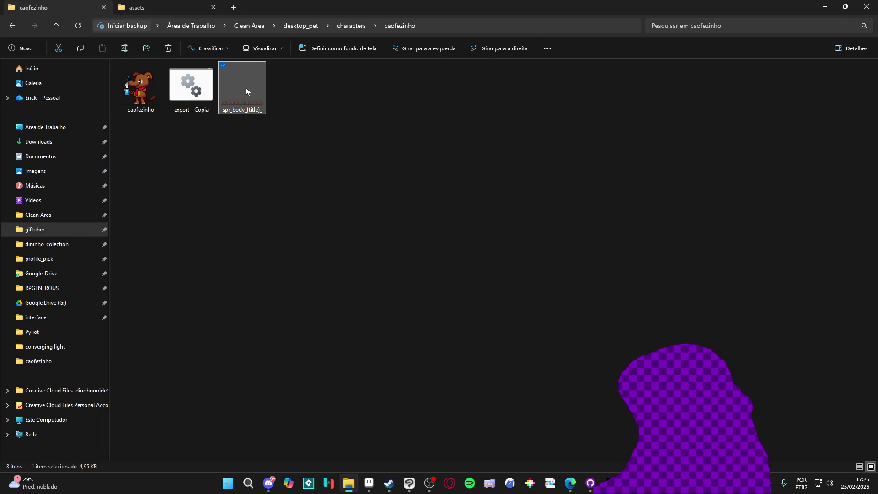
{"action": "double_click", "coordinate": [246, 88]}
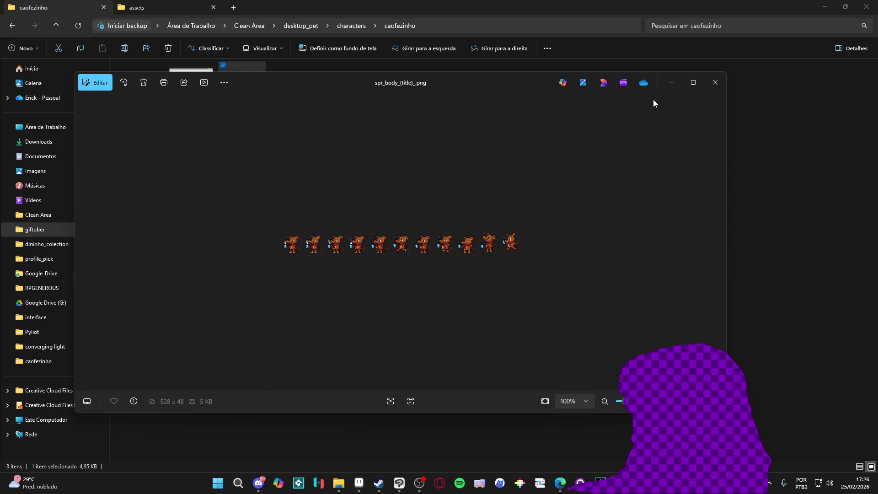
{"action": "left_click", "coordinate": [712, 87]}
{"action": "left_click", "coordinate": [191, 87]}
{"action": "right_click", "coordinate": [194, 92]}
{"action": "left_click", "coordinate": [248, 116]}
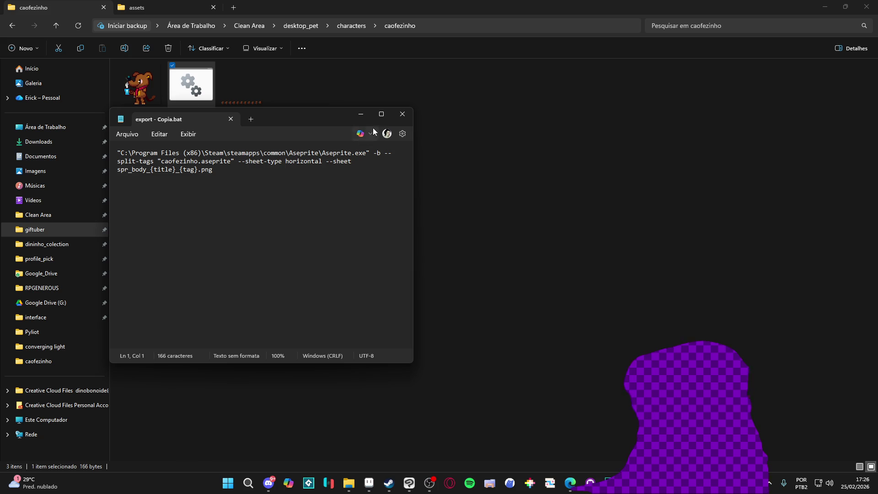
Remove the --split-tags option from the script and save it
{"action": "left_click", "coordinate": [381, 114]}
{"action": "left_click_drag", "start_coordinate": [320, 41], "coordinate": [274, 42]}
{"action": "key", "text": "BackSpace"}
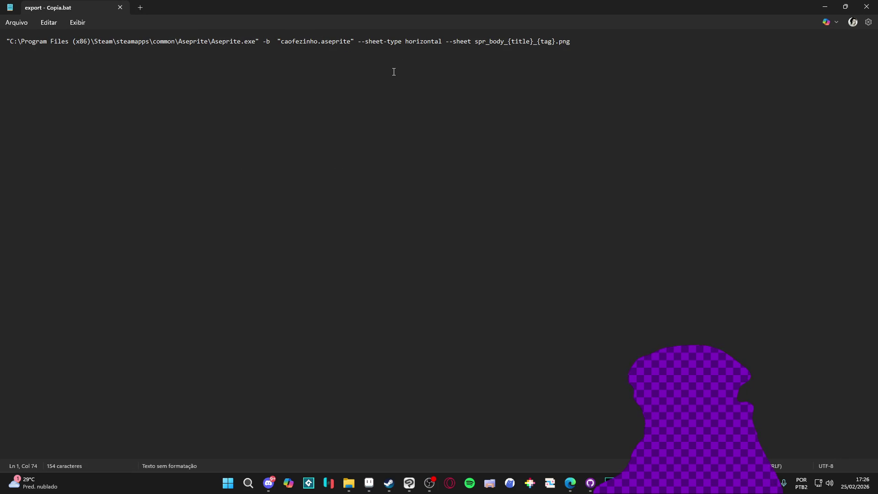
{"action": "key", "text": "BackSpace"}
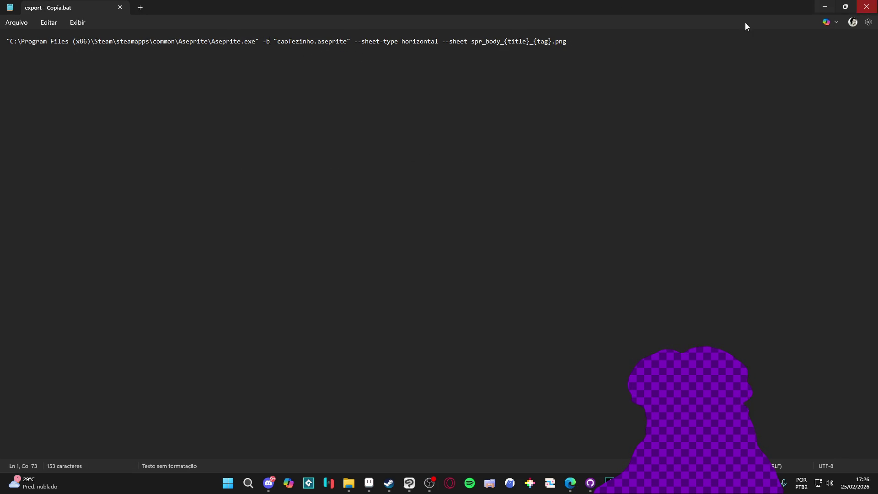
{"action": "key", "text": "ctrl+z"}
{"action": "key", "text": "ctrl+y"}
{"action": "key", "text": "BackSpace"}
{"action": "left_click", "coordinate": [866, 6]}
{"action": "left_click", "coordinate": [353, 255]}
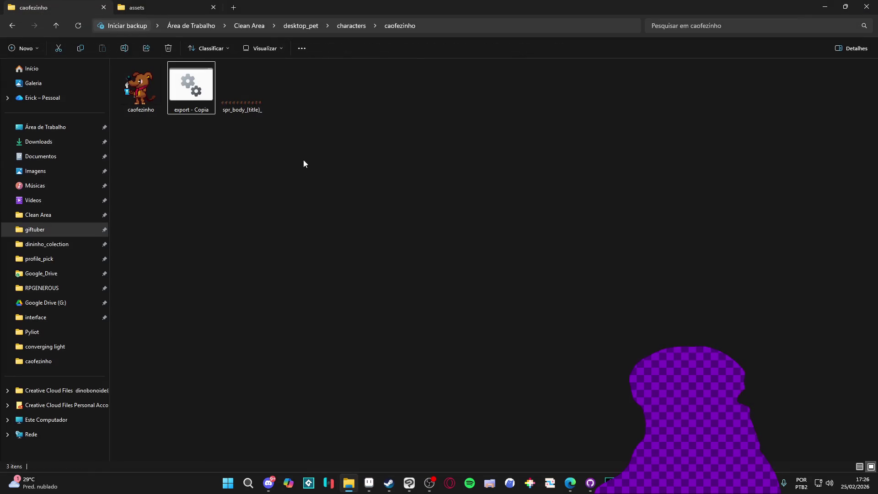
Delete the old sheet, run the script without --split-tags, and delete its output
{"action": "left_click", "coordinate": [235, 98]}
{"action": "key", "text": "Delete"}
{"action": "double_click", "coordinate": [195, 110]}
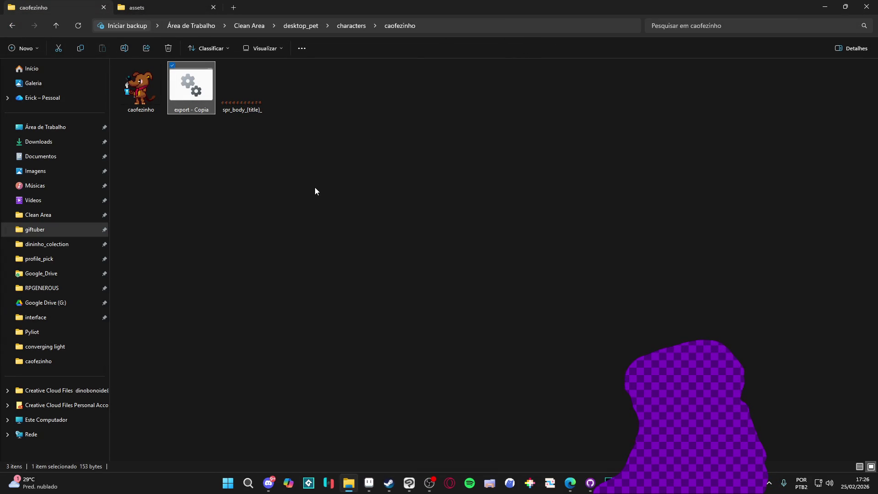
{"action": "left_click", "coordinate": [231, 96]}
{"action": "key", "text": "Delete"}
{"action": "right_click", "coordinate": [176, 100]}
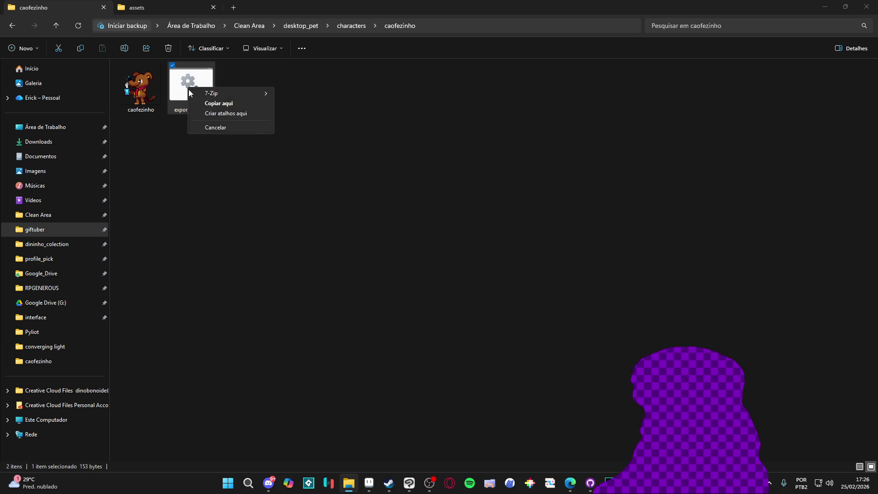
{"action": "left_click", "coordinate": [201, 100]}
{"action": "right_click", "coordinate": [210, 91]}
{"action": "left_click", "coordinate": [257, 110]}
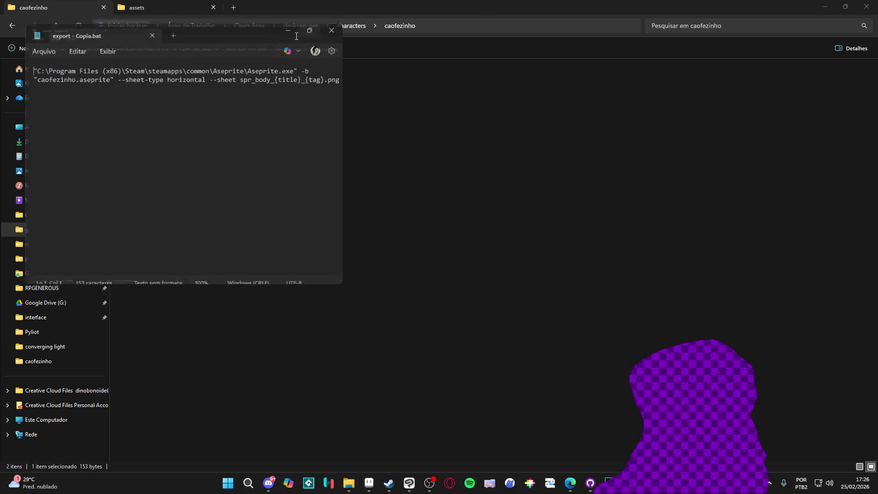
Re-add the split-tags option before -b, save, and rerun the script
{"action": "left_click", "coordinate": [298, 30]}
{"action": "left_click", "coordinate": [263, 41]}
{"action": "type", "text": "--split-tags"}
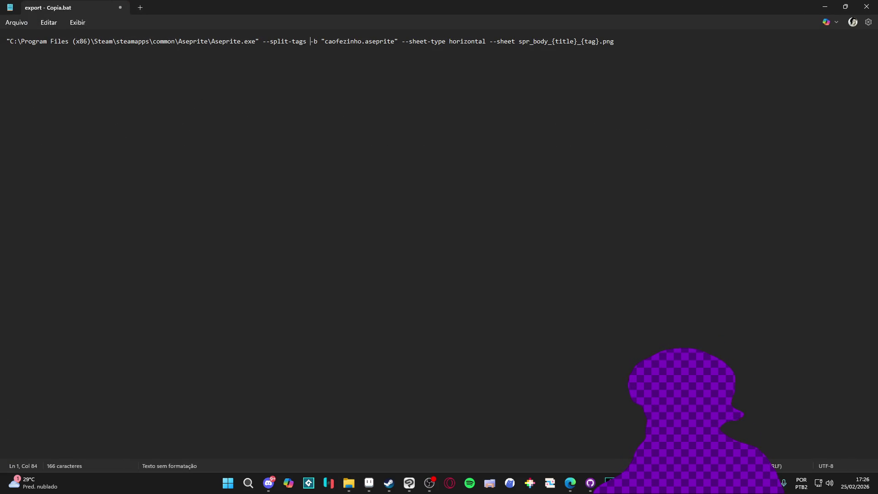
{"action": "key", "text": "Left"}
{"action": "key", "text": "BackSpace"}
{"action": "key", "text": "ctrl+s"}
{"action": "left_click", "coordinate": [866, 7]}
{"action": "double_click", "coordinate": [191, 89]}
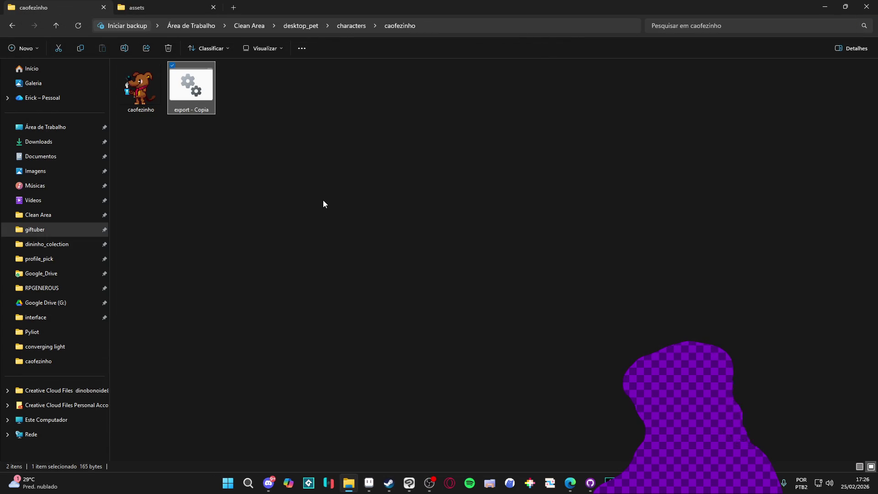
Correct the spelling to --split-tags, rerun the script, and preview the regenerated strip
{"action": "left_click", "coordinate": [199, 90]}
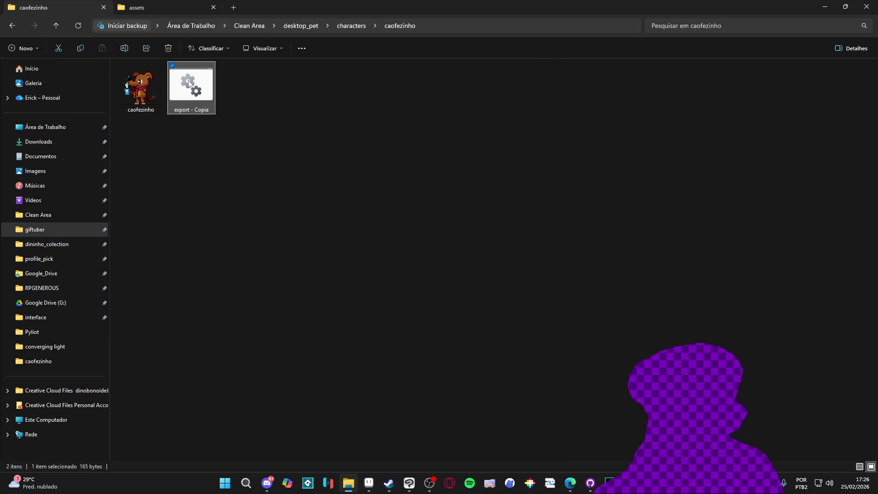
{"action": "right_click", "coordinate": [199, 81]}
{"action": "left_click", "coordinate": [224, 99]}
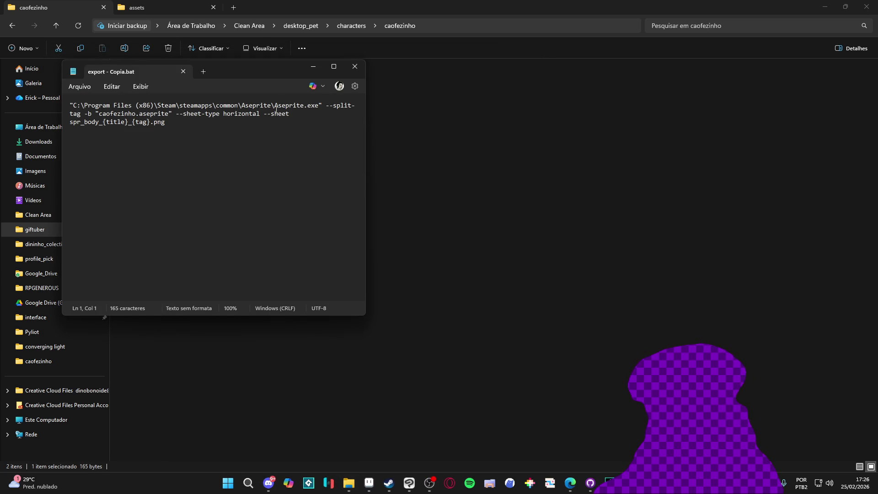
{"action": "left_click", "coordinate": [85, 113]}
{"action": "type", "text": "s"}
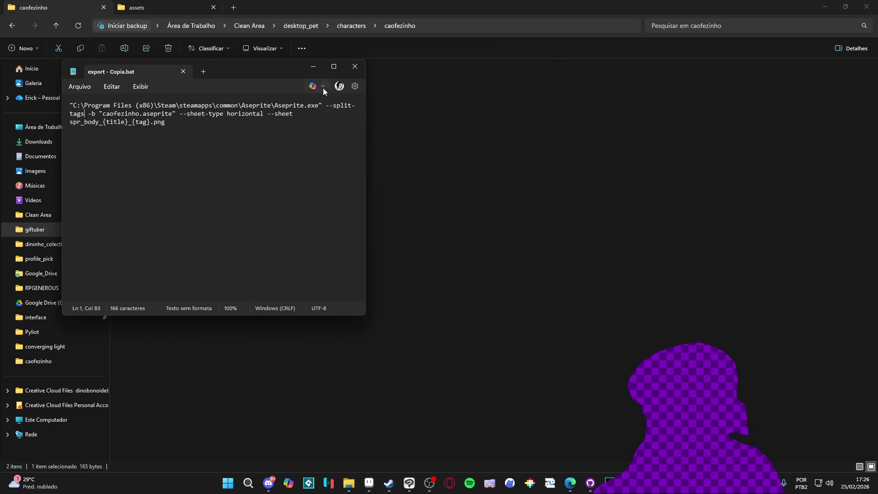
{"action": "left_click", "coordinate": [355, 67]}
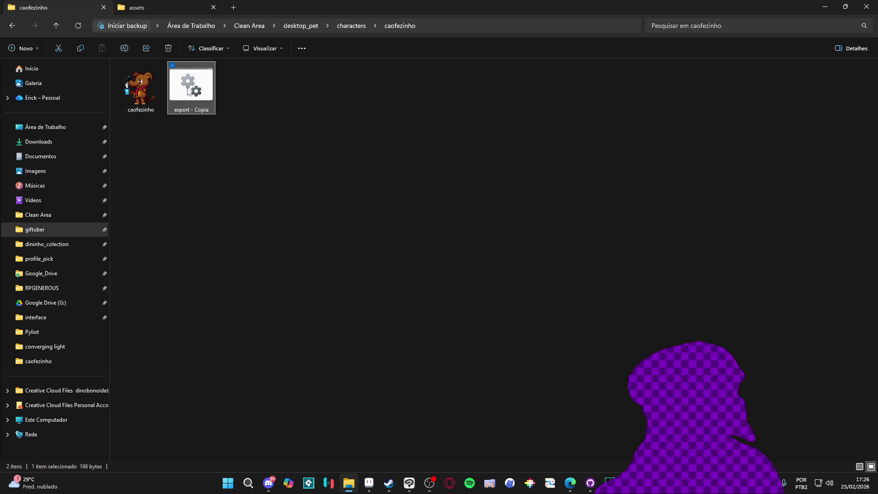
{"action": "double_click", "coordinate": [191, 86]}
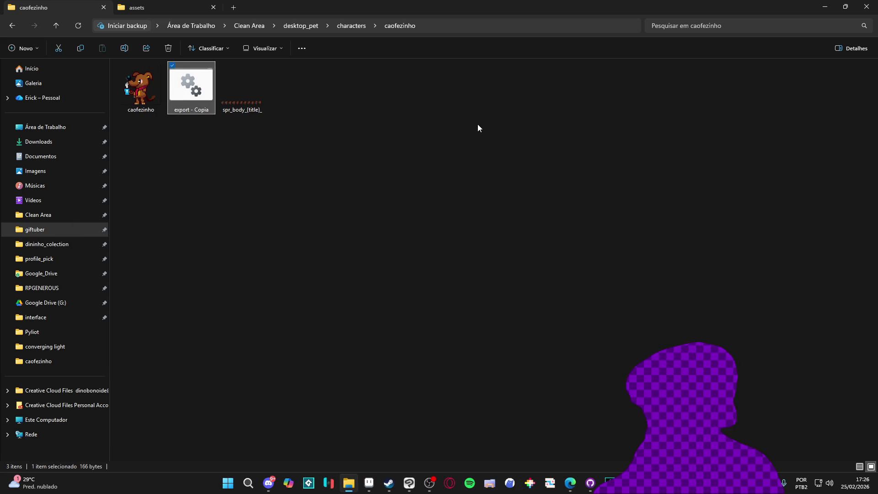
{"action": "double_click", "coordinate": [226, 100]}
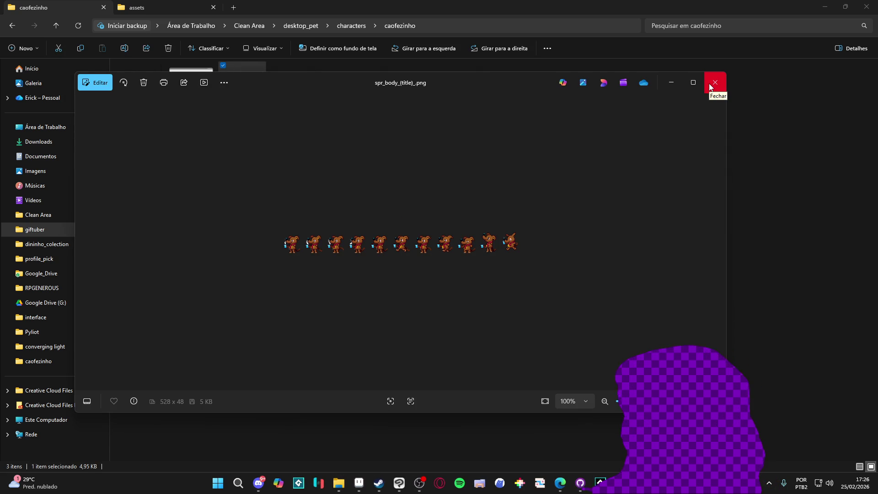
Change the script's --sheet-type from horizontal to vertical and save it
{"action": "left_click", "coordinate": [711, 87]}
{"action": "left_click", "coordinate": [177, 81]}
{"action": "right_click", "coordinate": [177, 82]}
{"action": "left_click", "coordinate": [196, 97]}
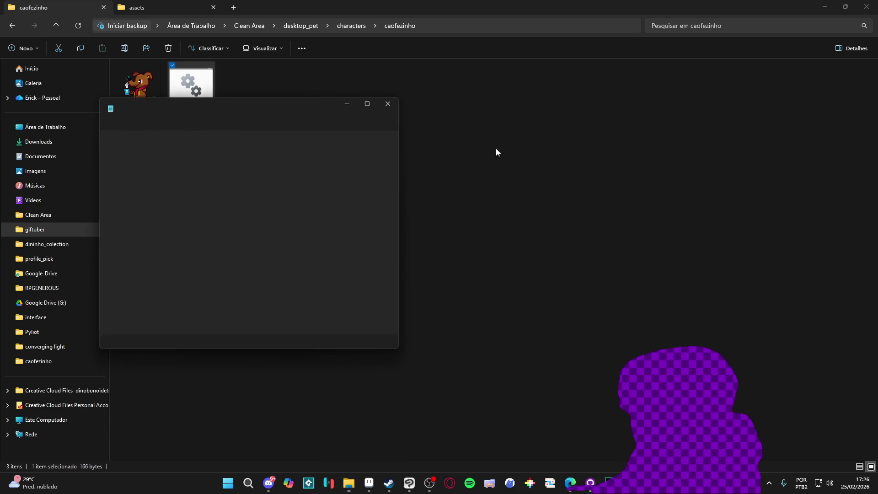
{"action": "left_click", "coordinate": [369, 103]}
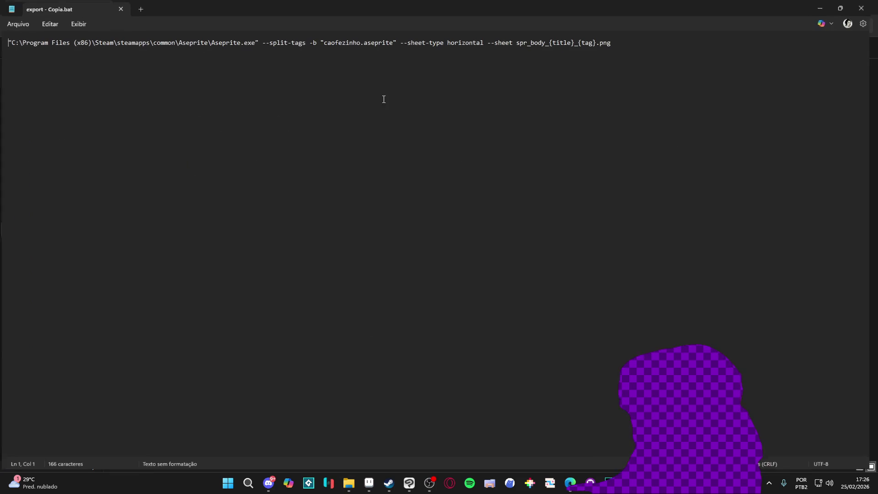
{"action": "double_click", "coordinate": [471, 41]}
{"action": "type", "text": "vertical"}
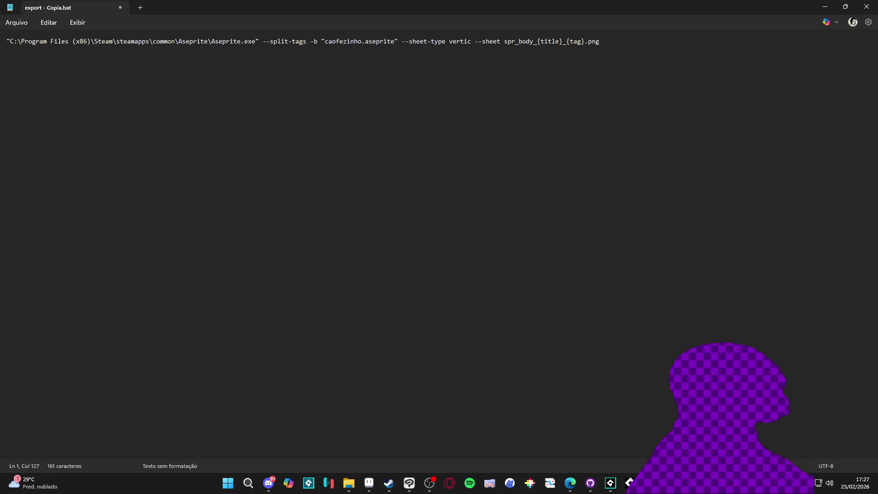
{"action": "key", "text": "ctrl+s"}
{"action": "left_click", "coordinate": [866, 7]}
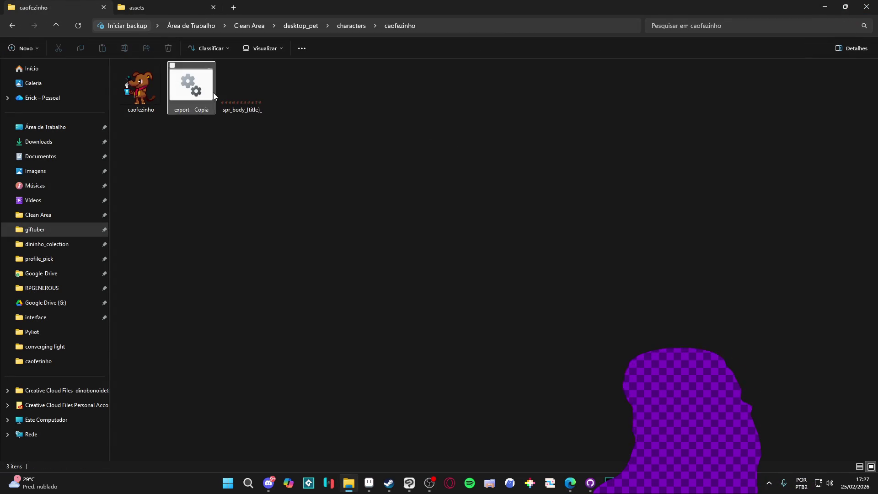
Confirm the 48 x 528 vertical strip and script contents, then return to GameMaker
{"action": "left_click", "coordinate": [195, 96]}
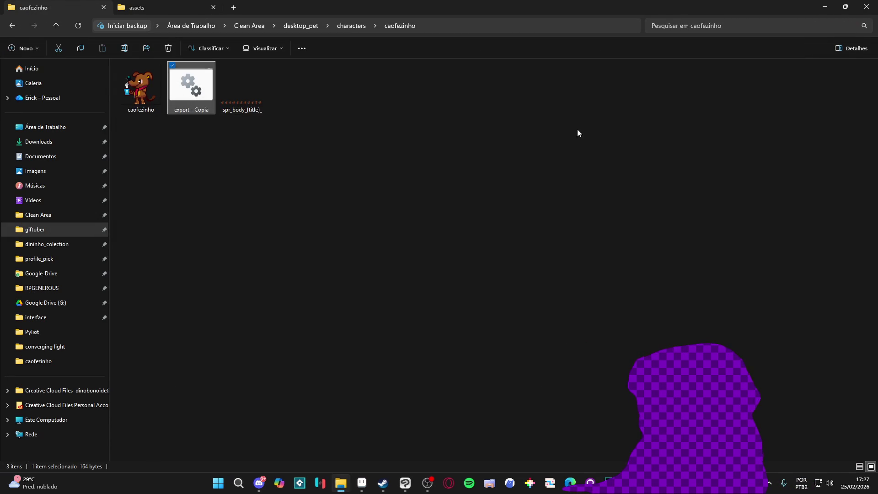
{"action": "double_click", "coordinate": [240, 101]}
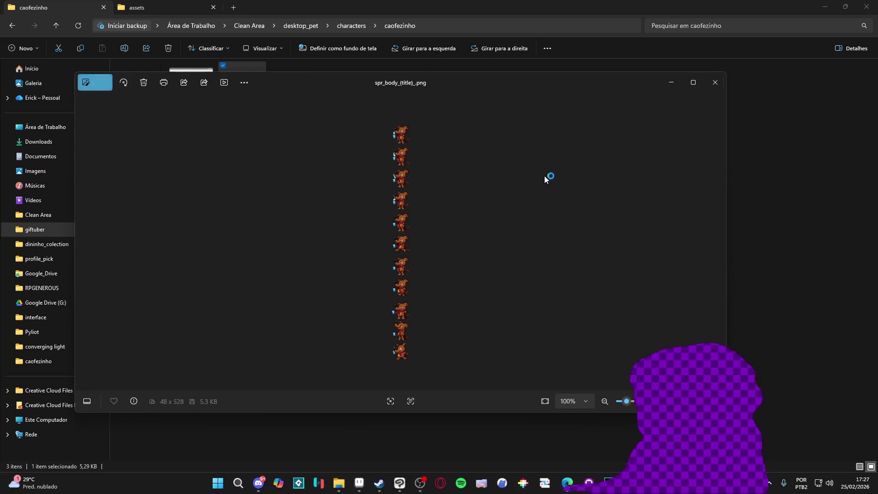
{"action": "left_click", "coordinate": [715, 82]}
{"action": "left_click", "coordinate": [191, 102]}
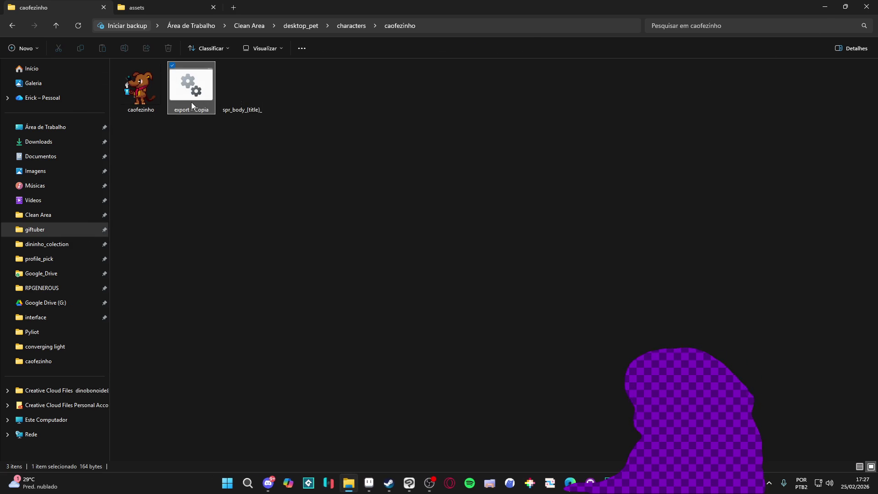
{"action": "right_click", "coordinate": [192, 103]}
{"action": "left_click", "coordinate": [219, 121]}
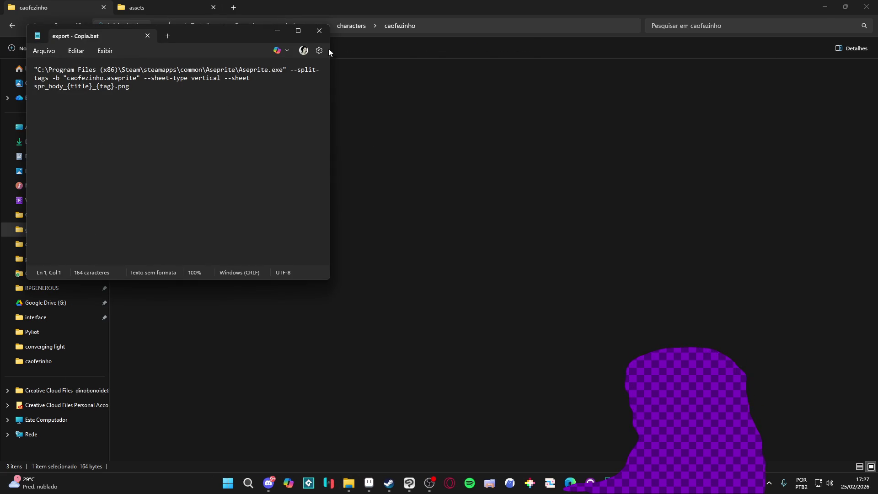
{"action": "left_click", "coordinate": [318, 31]}
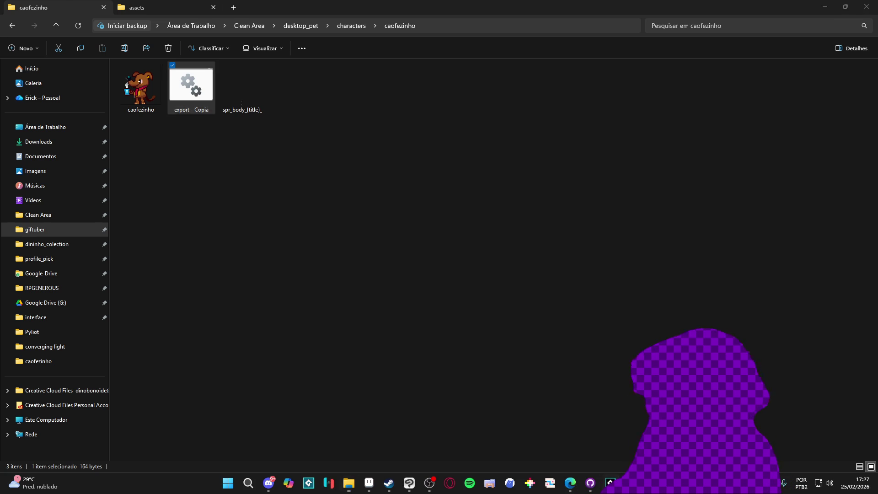
{"action": "key", "text": "alt+Tab"}
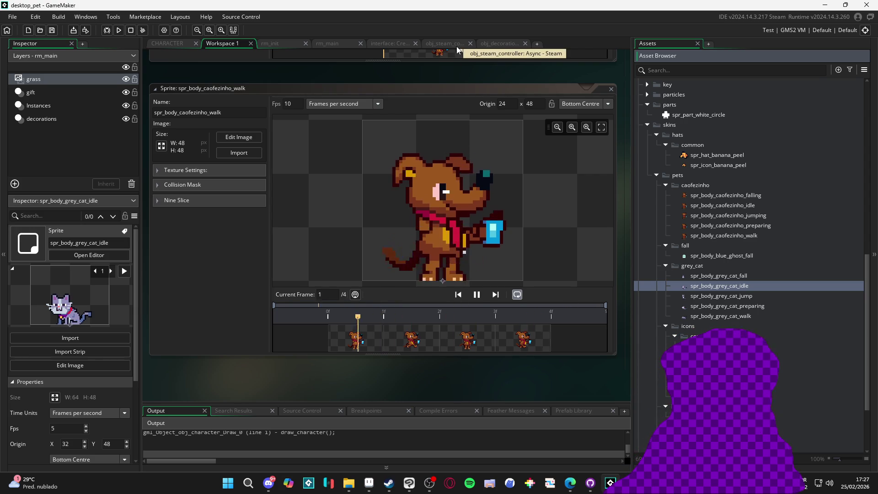
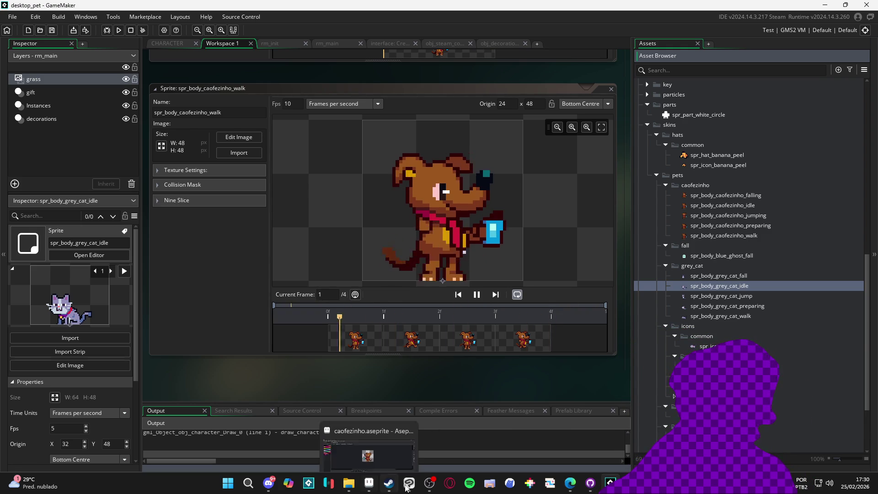
Bring the Edge window showing the Aseprite CLI documentation to the front
{"action": "mouse_move", "coordinate": [571, 484]}
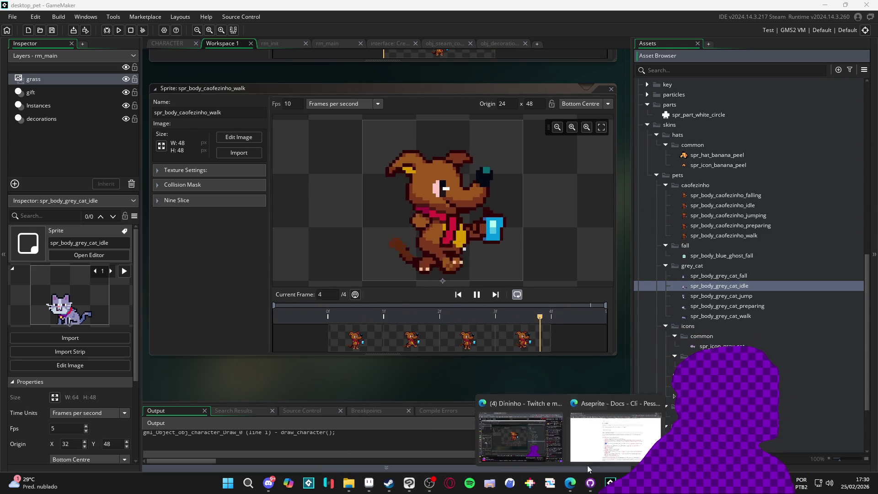
{"action": "left_click", "coordinate": [580, 464]}
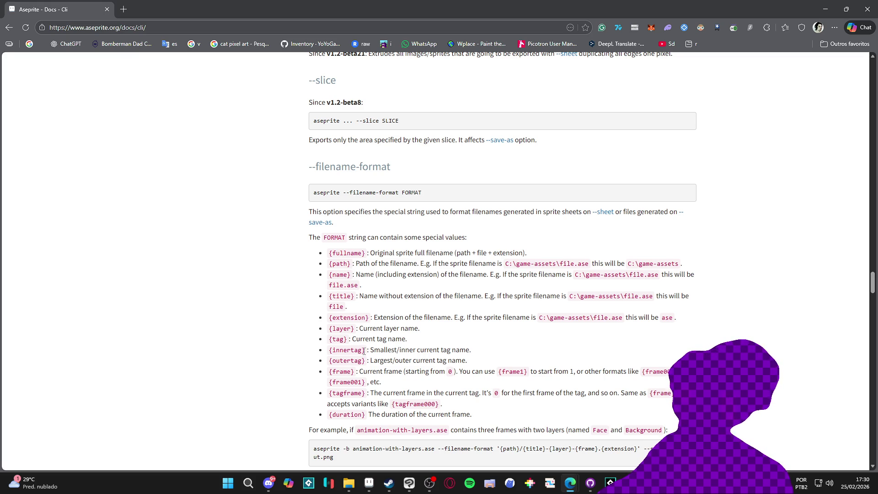
Scroll the Aseprite CLI docs to the --filename-format section and study its {title} placeholder
{"action": "scroll", "coordinate": [272, 311], "scroll_direction": "down", "scroll_amount": 3}
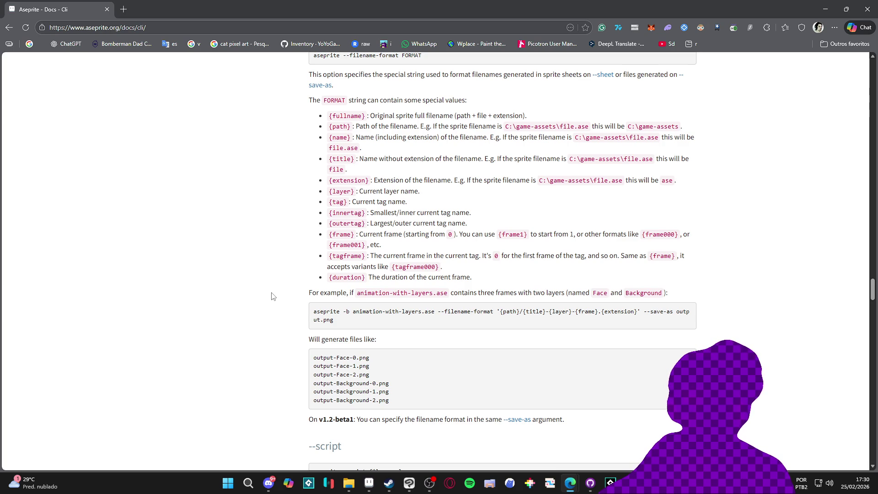
{"action": "scroll", "coordinate": [272, 296], "scroll_direction": "up", "scroll_amount": 6}
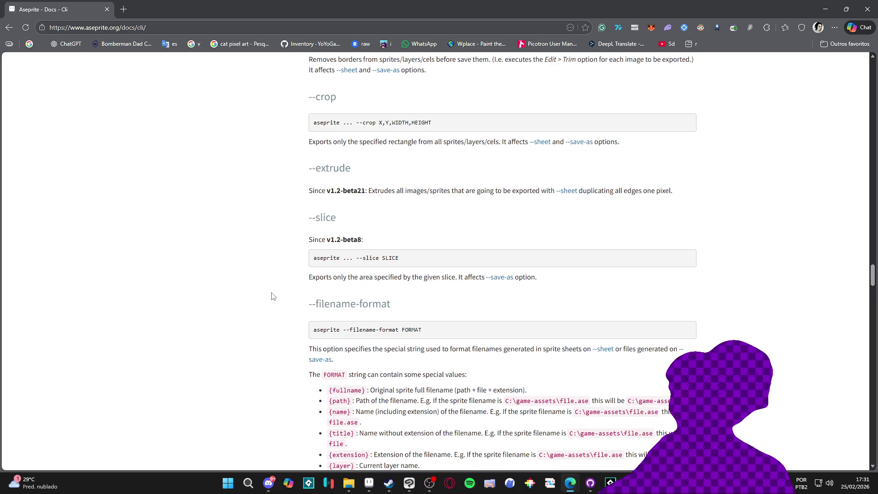
{"action": "scroll", "coordinate": [272, 297], "scroll_direction": "down", "scroll_amount": 2}
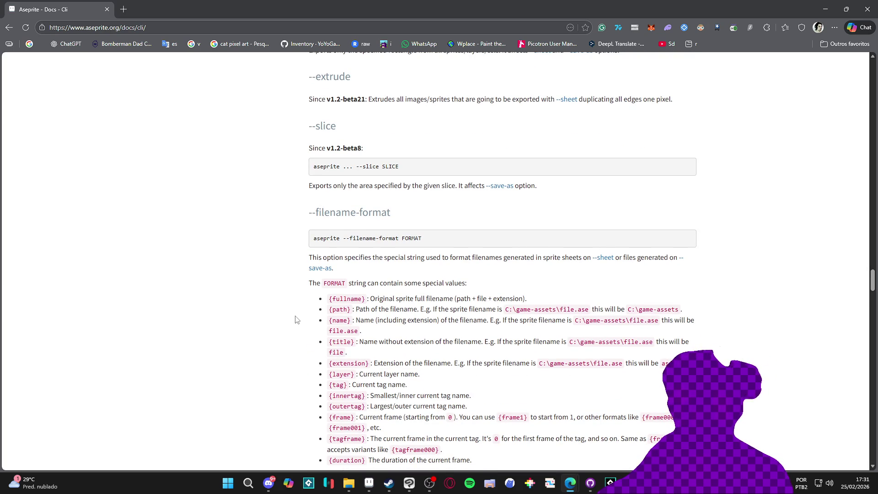
{"action": "double_click", "coordinate": [341, 342]}
{"action": "left_click", "coordinate": [255, 321]}
Scroll back up to the --split-tags section, then return to GameMaker
{"action": "scroll", "coordinate": [250, 316], "scroll_direction": "up", "scroll_amount": 2}
{"action": "scroll", "coordinate": [250, 316], "scroll_direction": "up", "scroll_amount": 2}
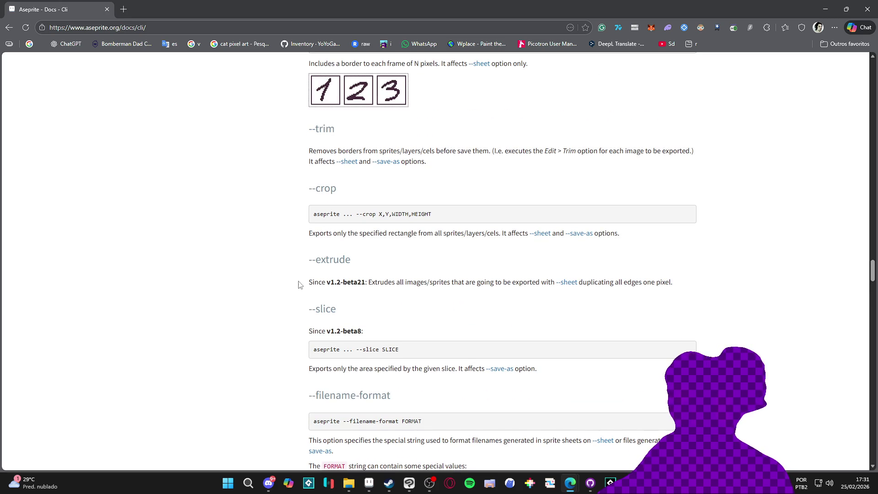
{"action": "scroll", "coordinate": [264, 284], "scroll_direction": "up", "scroll_amount": 10}
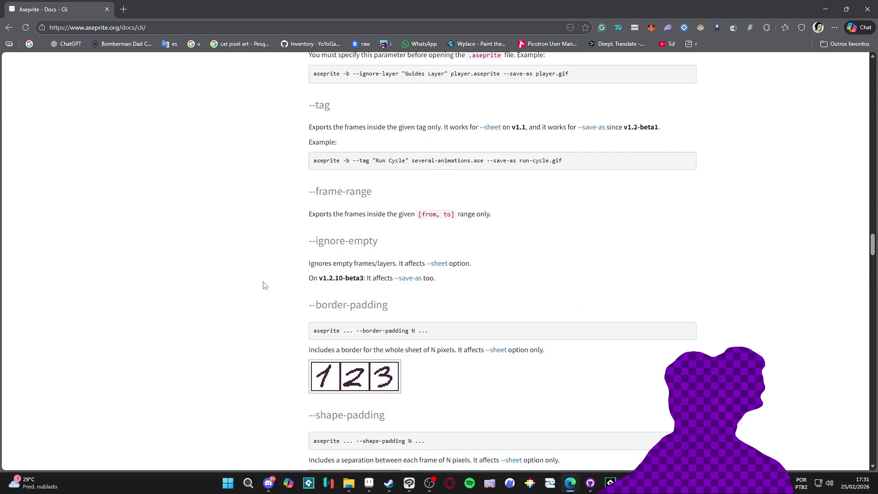
{"action": "scroll", "coordinate": [265, 284], "scroll_direction": "up", "scroll_amount": 2}
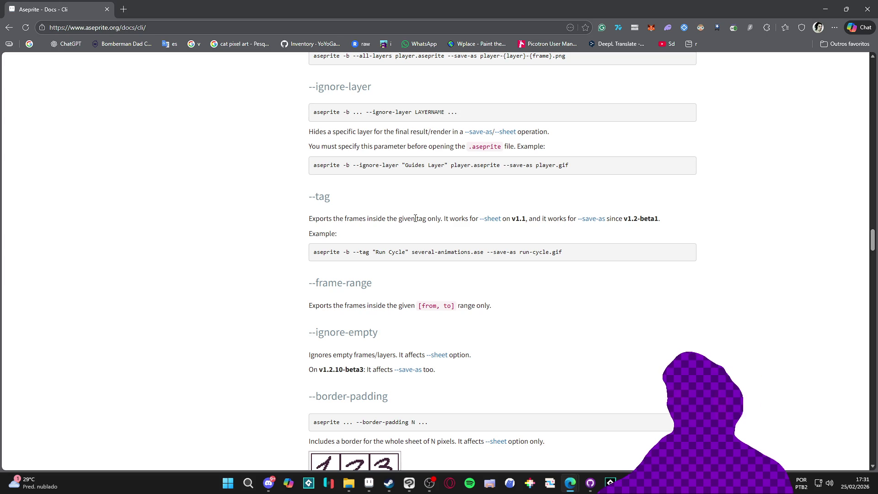
{"action": "scroll", "coordinate": [415, 218], "scroll_direction": "up", "scroll_amount": 2}
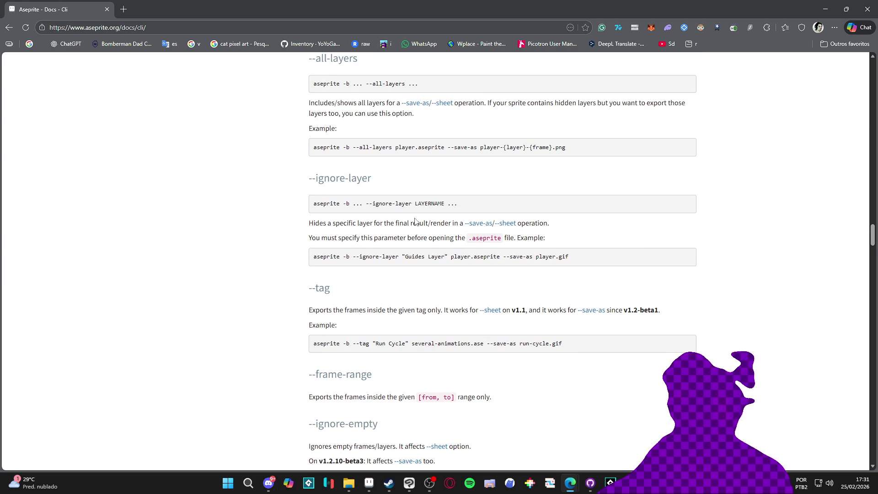
{"action": "scroll", "coordinate": [415, 221], "scroll_direction": "up", "scroll_amount": 5}
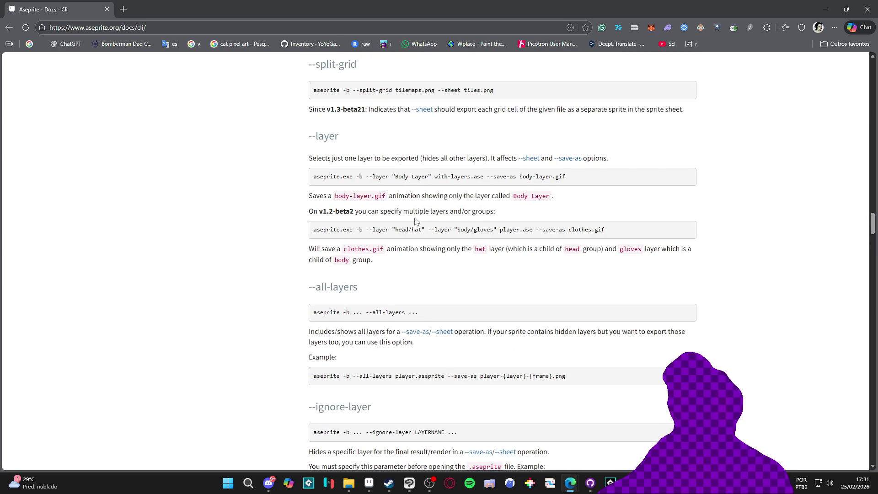
{"action": "scroll", "coordinate": [415, 221], "scroll_direction": "up", "scroll_amount": 3}
{"action": "scroll", "coordinate": [415, 221], "scroll_direction": "up", "scroll_amount": 3}
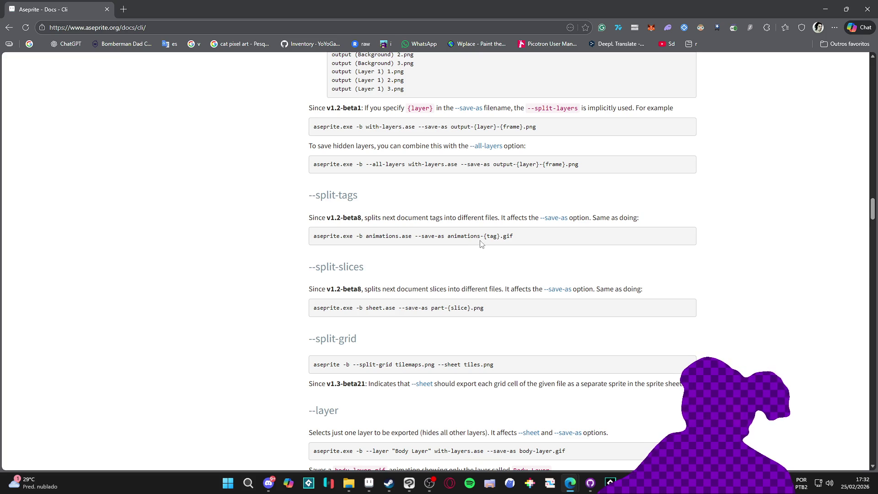
{"action": "key", "text": "alt+Tab"}
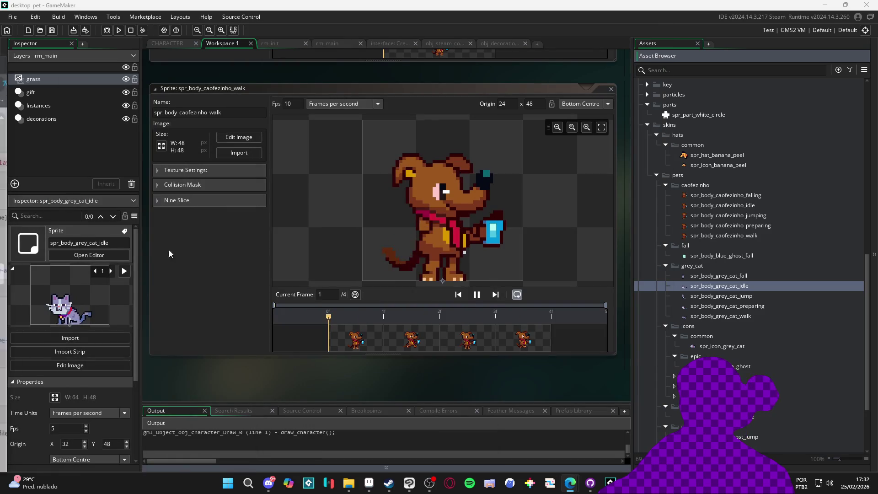
Switch to the export - Copia.bat script open in Notepad
{"action": "left_click", "coordinate": [643, 442]}
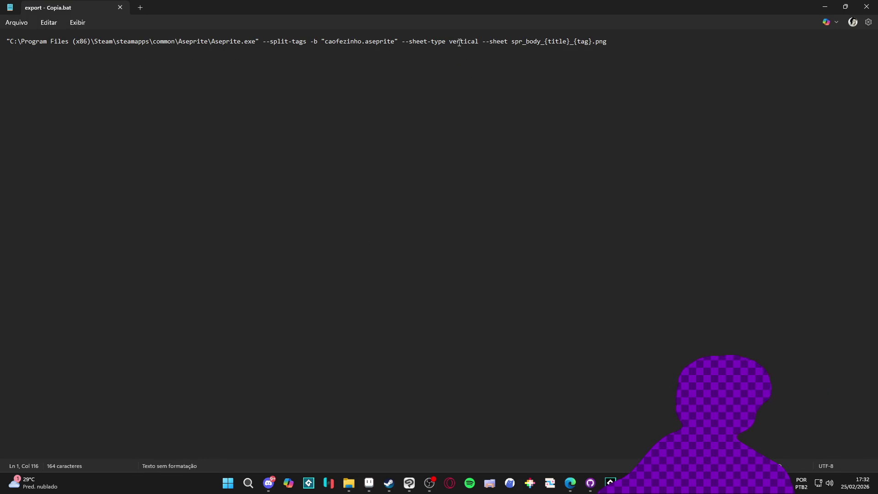
Move the --split-tags option from before -b to just before the output file name
{"action": "left_click", "coordinate": [510, 45]}
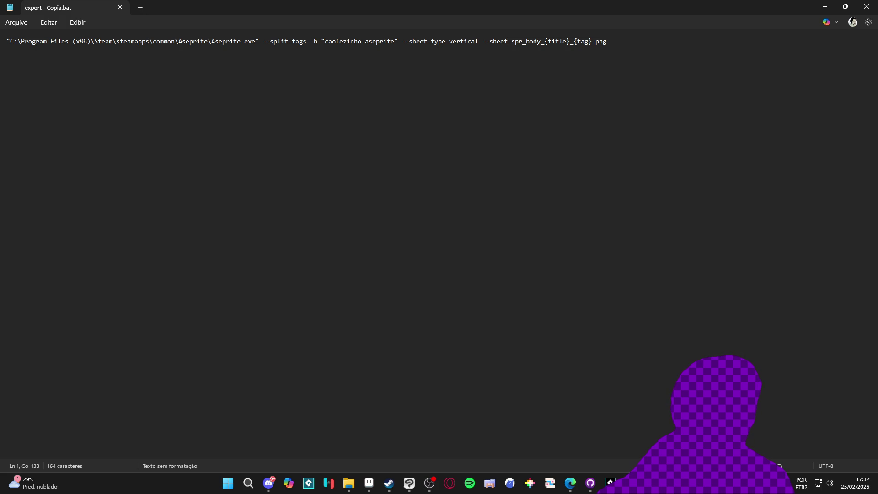
{"action": "left_click", "coordinate": [570, 482]}
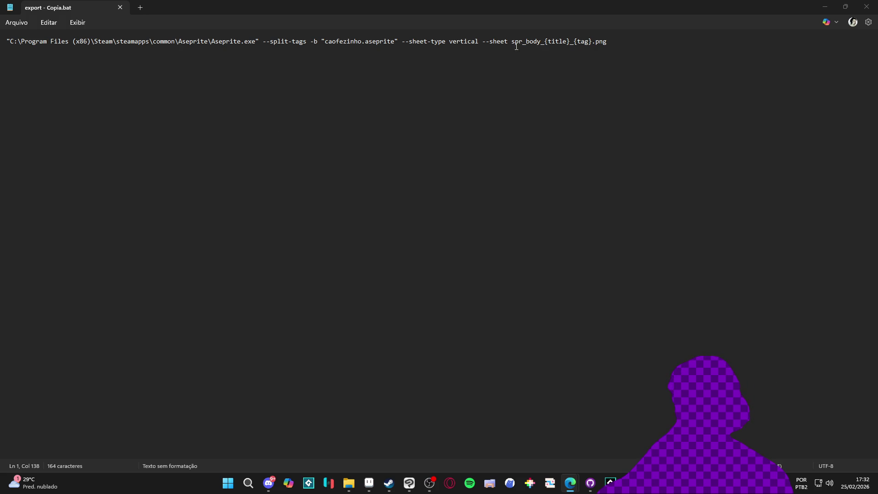
{"action": "left_click_drag", "start_coordinate": [311, 43], "coordinate": [260, 42]}
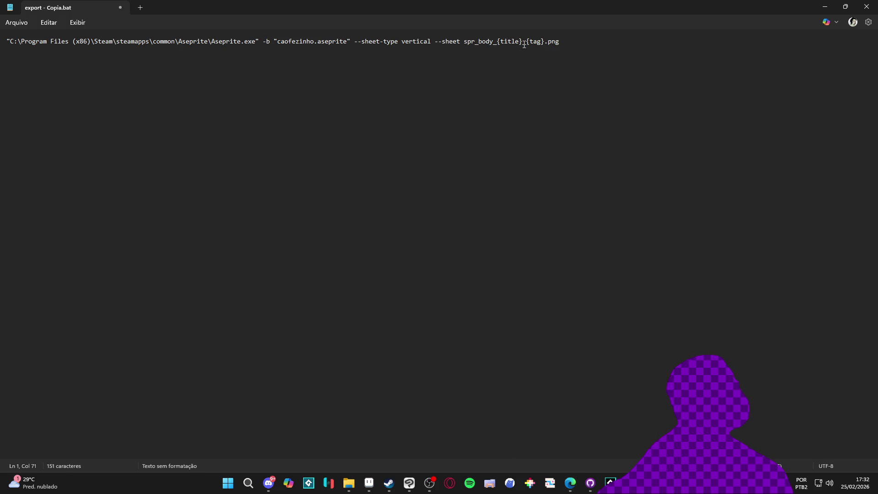
{"action": "left_click", "coordinate": [464, 42]}
{"action": "type", "text": "--split-tags"}
Fix the spacing around --split-tags, then bring up the caofezinho folder in File Explorer
{"action": "left_click", "coordinate": [467, 41]}
{"action": "key", "text": "BackSpace"}
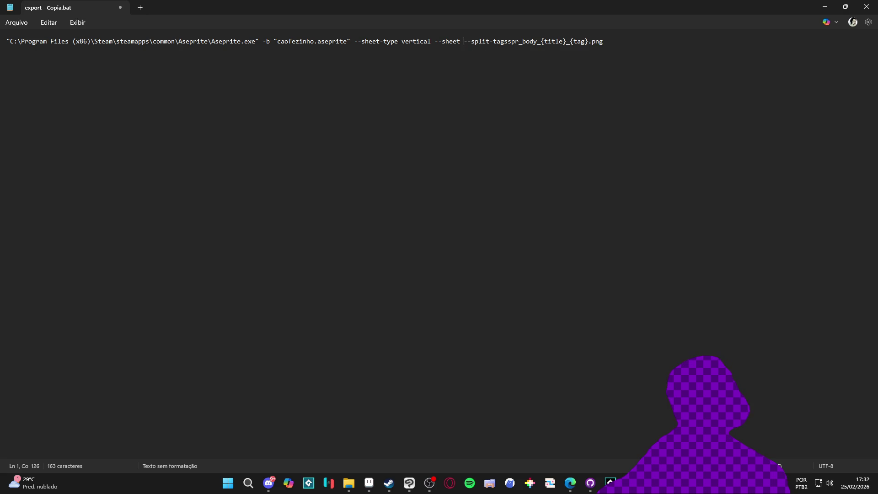
{"action": "left_click", "coordinate": [515, 47]}
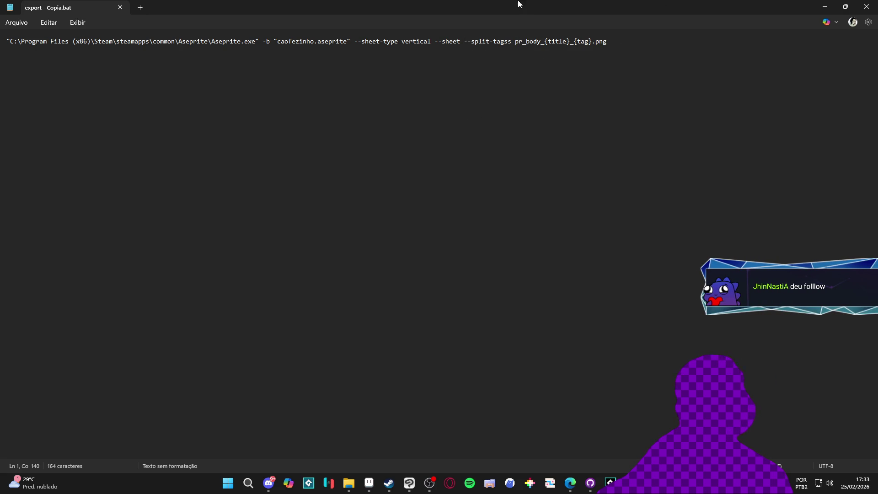
{"action": "left_click", "coordinate": [823, 7]}
{"action": "left_click", "coordinate": [357, 483]}
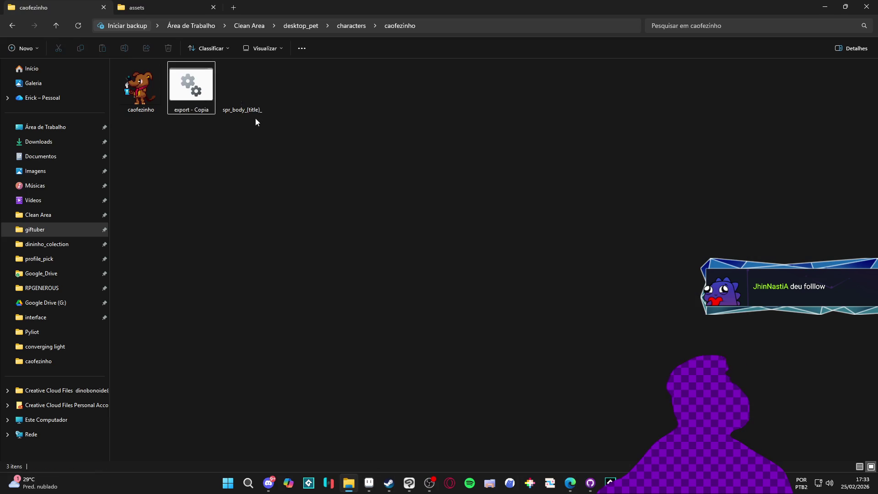
Run export - Copia and delete the badly named spr_body_{title}_ image it produced
{"action": "double_click", "coordinate": [191, 87]}
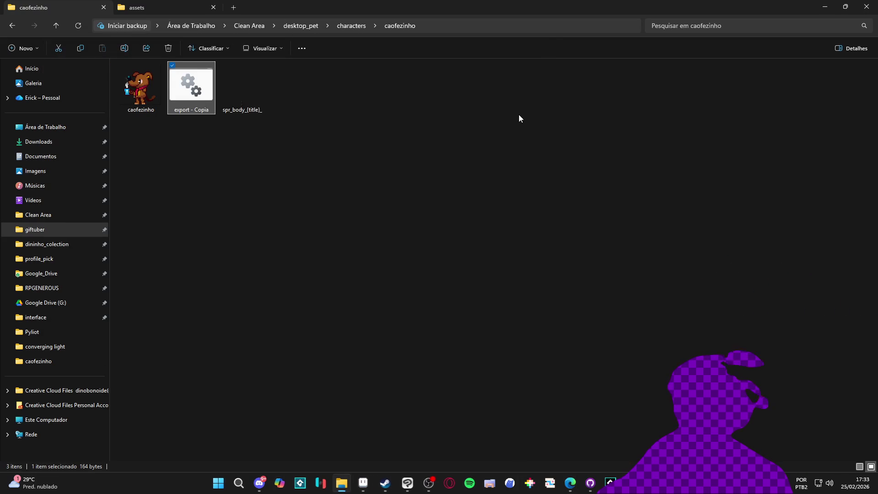
{"action": "left_click", "coordinate": [254, 101]}
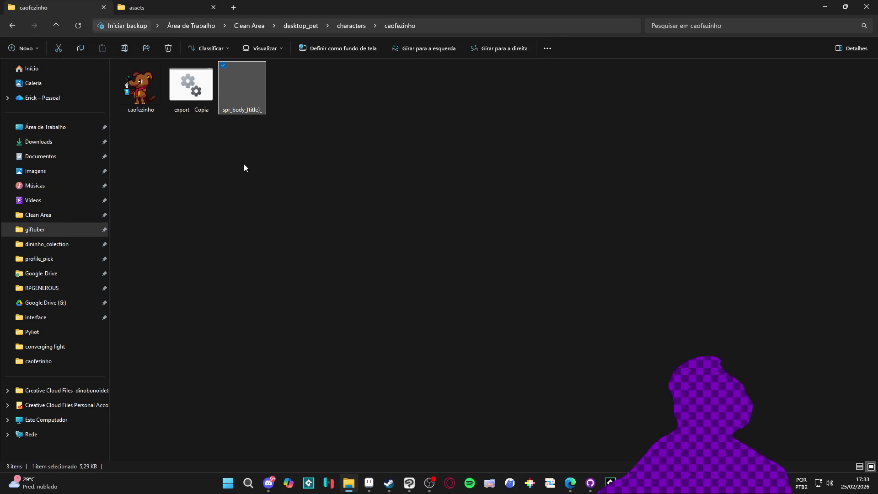
{"action": "key", "text": "Delete"}
{"action": "key", "text": "Return"}
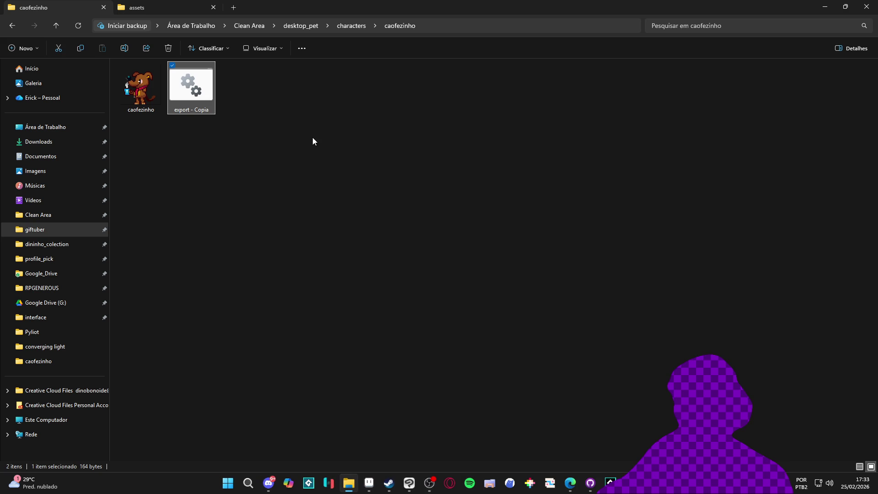
Back in Notepad, correct the doubled 's' in --split-tagss
{"action": "key", "text": "alt+Tab"}
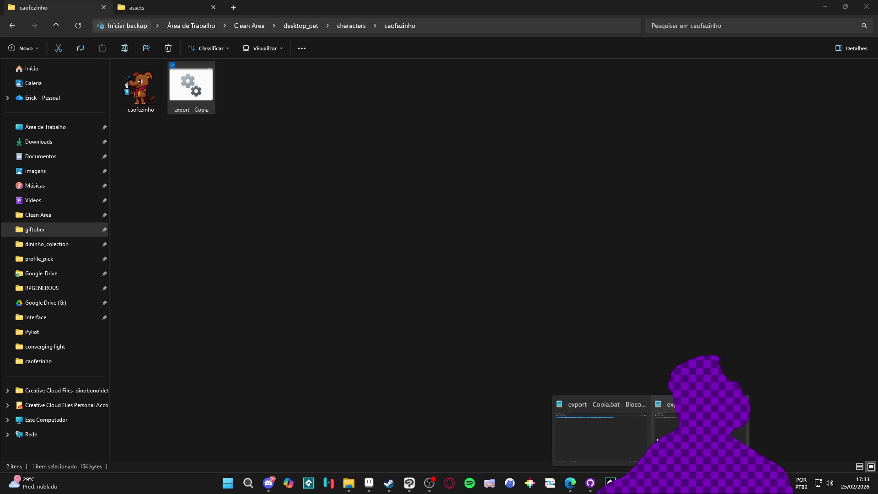
{"action": "left_click", "coordinate": [511, 46]}
{"action": "key", "text": "BackSpace"}
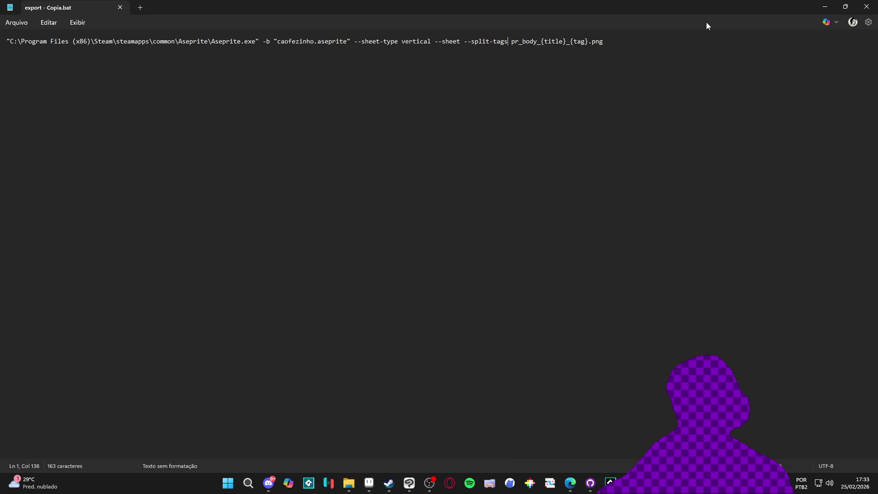
Change the sheet type from vertical to horizontal, save, and run the script again
{"action": "double_click", "coordinate": [414, 43]}
{"action": "type", "text": "horizont"}
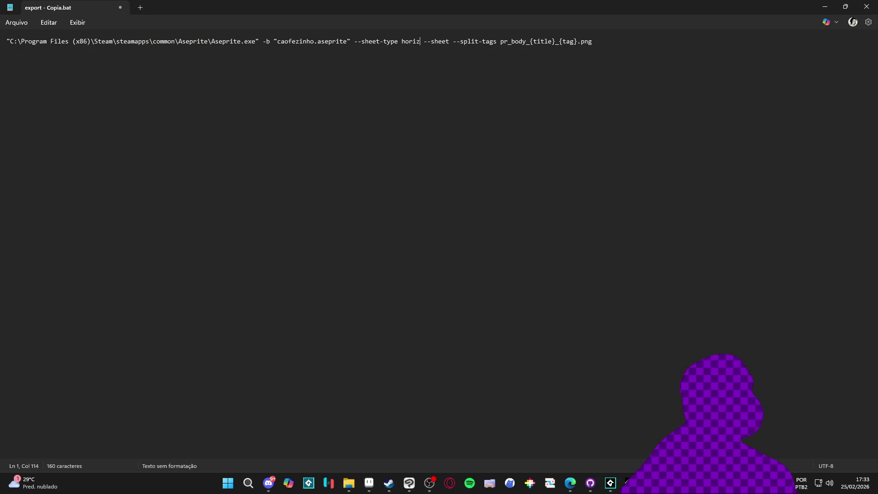
{"action": "type", "text": "al"}
{"action": "key", "text": "ctrl+s"}
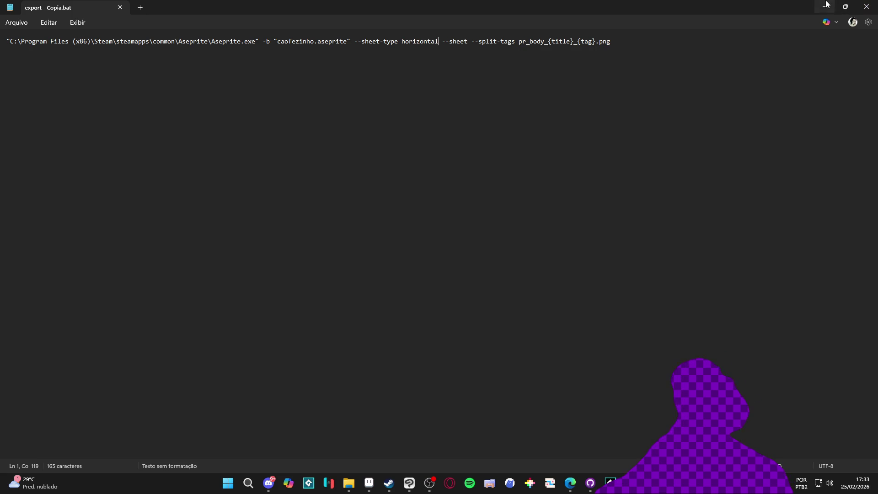
{"action": "left_click", "coordinate": [825, 6]}
{"action": "double_click", "coordinate": [214, 69]}
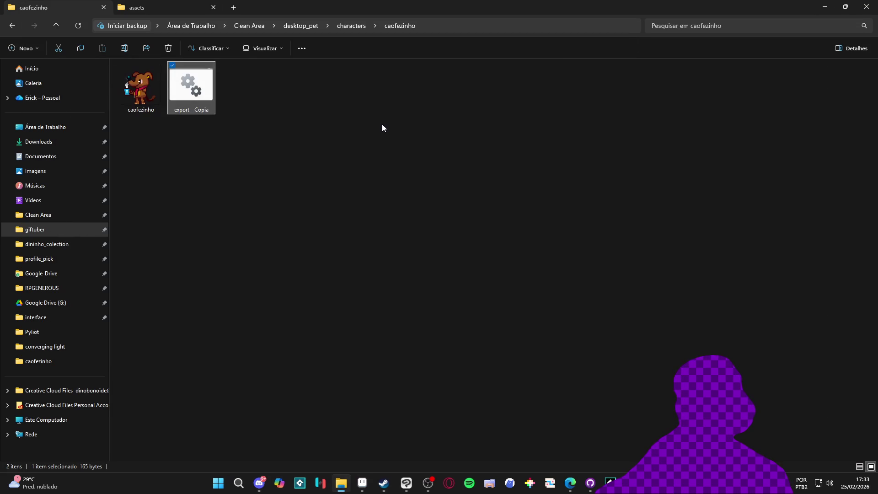
Reopen the script in Notepad and delete the --sheet-type horizontal option
{"action": "right_click", "coordinate": [181, 97]}
{"action": "left_click", "coordinate": [209, 115]}
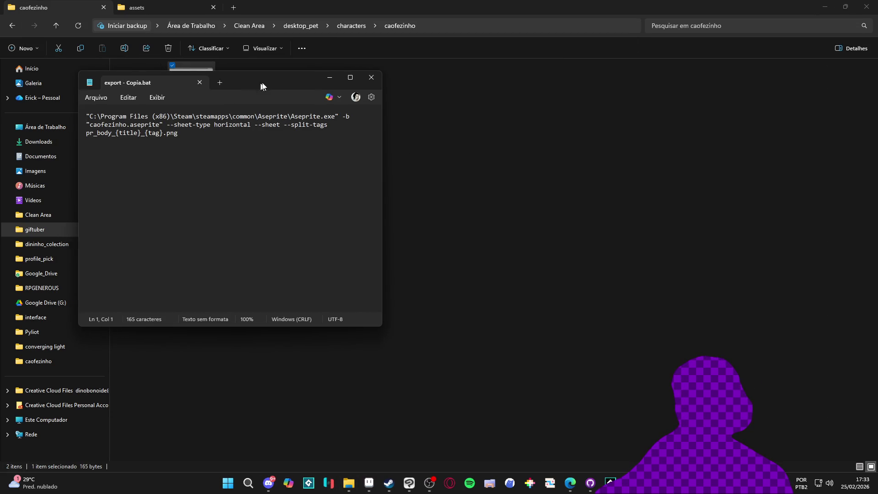
{"action": "left_click_drag", "start_coordinate": [253, 85], "coordinate": [533, 108]}
{"action": "double_click", "coordinate": [564, 102]}
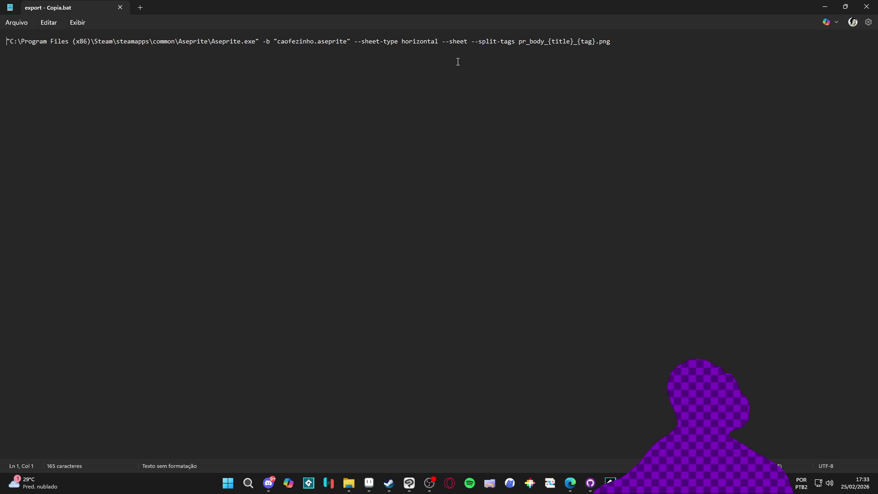
{"action": "left_click_drag", "start_coordinate": [440, 40], "coordinate": [357, 44]}
{"action": "key", "text": "BackSpace"}
{"action": "key", "text": "BackSpace"}
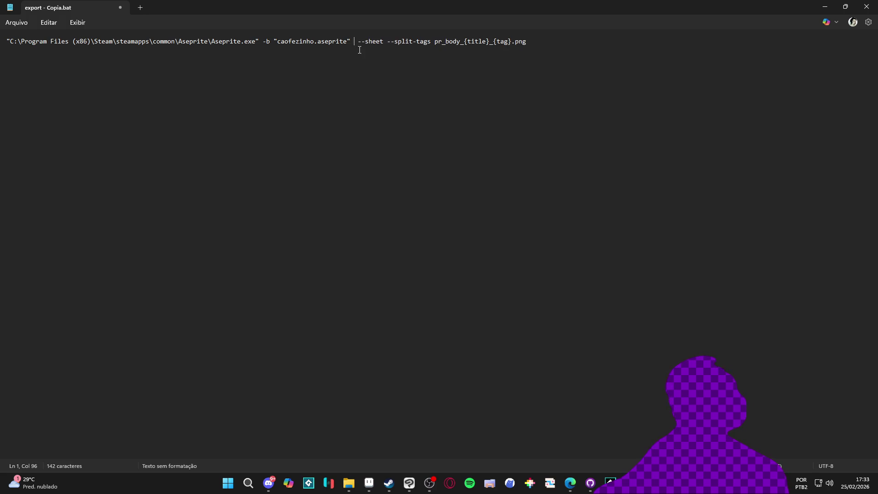
Move --split-tags right after Aseprite.exe", remove the extra space, close, and rerun the script
{"action": "mouse_move", "coordinate": [385, 44]}
{"action": "left_mouse_down"}
{"action": "mouse_move", "coordinate": [434, 44]}
{"action": "mouse_move", "coordinate": [428, 56]}
{"action": "left_mouse_up"}
{"action": "key", "text": "ctrl+x"}
{"action": "left_click", "coordinate": [259, 55]}
{"action": "key", "text": "ctrl+v"}
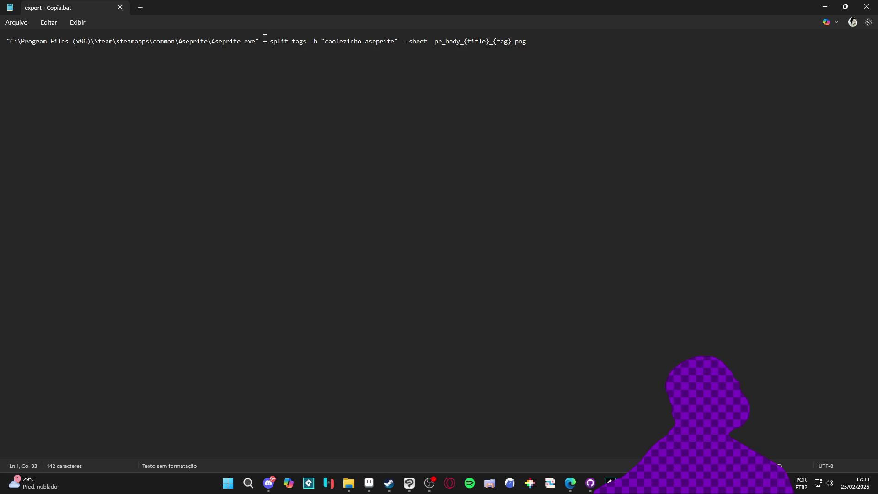
{"action": "left_click", "coordinate": [312, 42]}
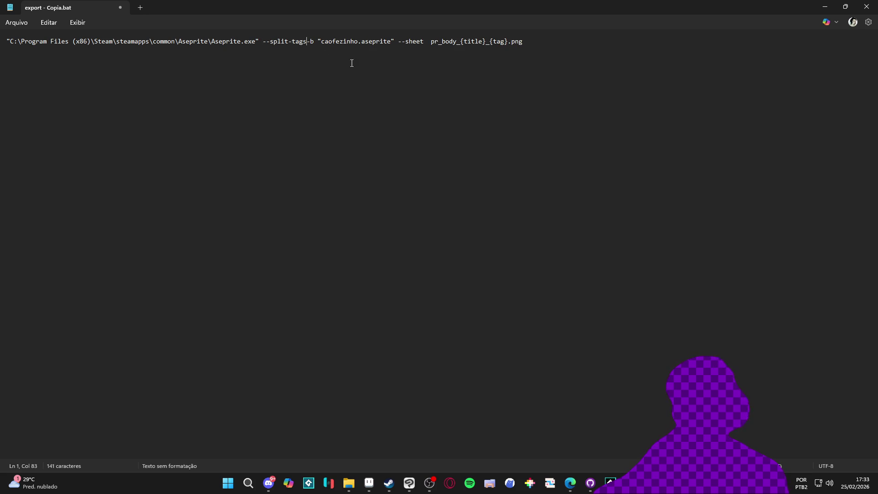
{"action": "key", "text": "BackSpace"}
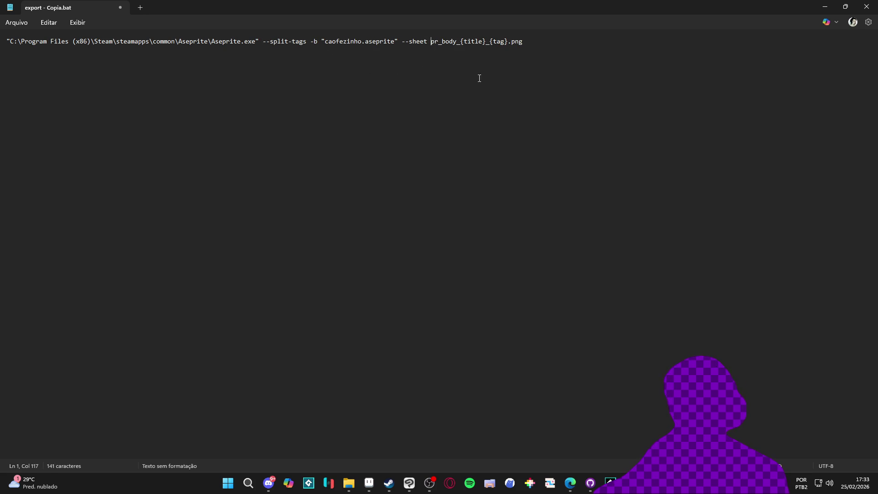
{"action": "left_click", "coordinate": [866, 6]}
{"action": "double_click", "coordinate": [187, 95]}
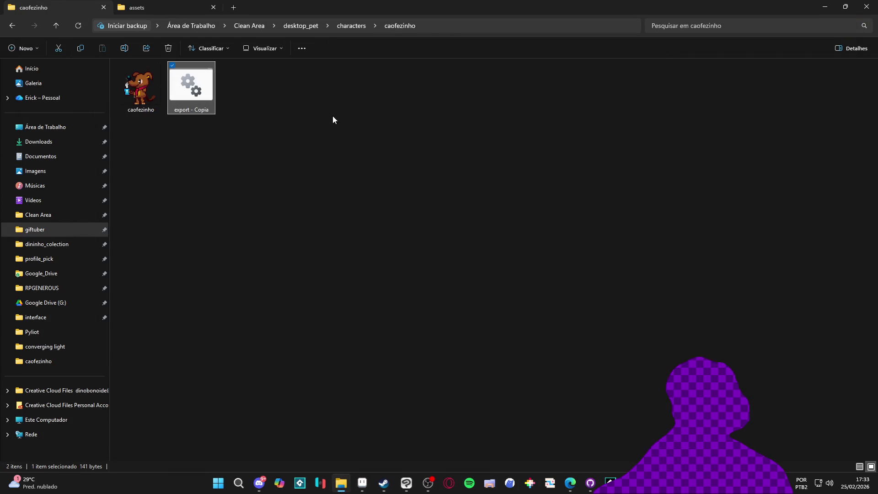
Preview the exported pr_body PNG to confirm it is a single 192 × 240 caofezinho sheet
{"action": "double_click", "coordinate": [244, 89]}
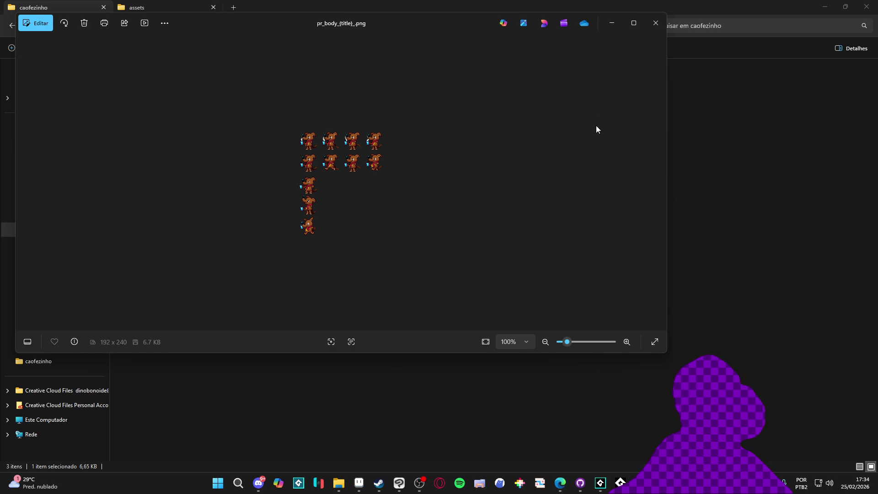
{"action": "left_click", "coordinate": [665, 24]}
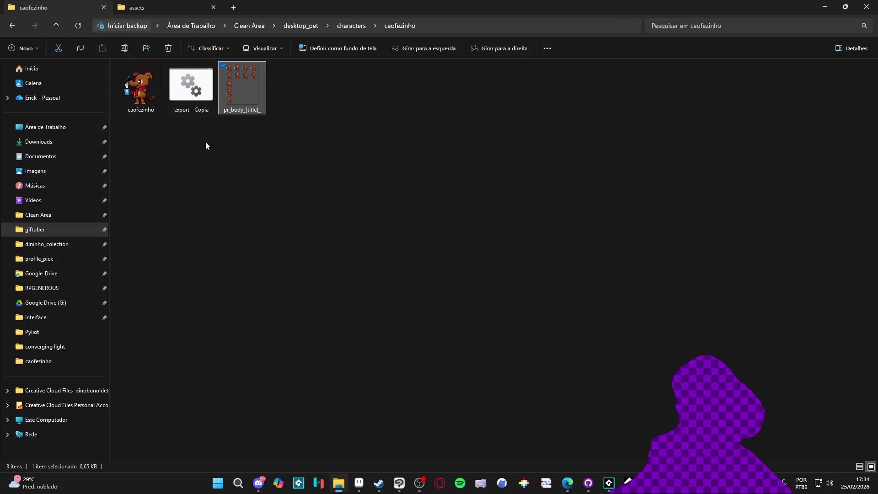
{"action": "double_click", "coordinate": [234, 95]}
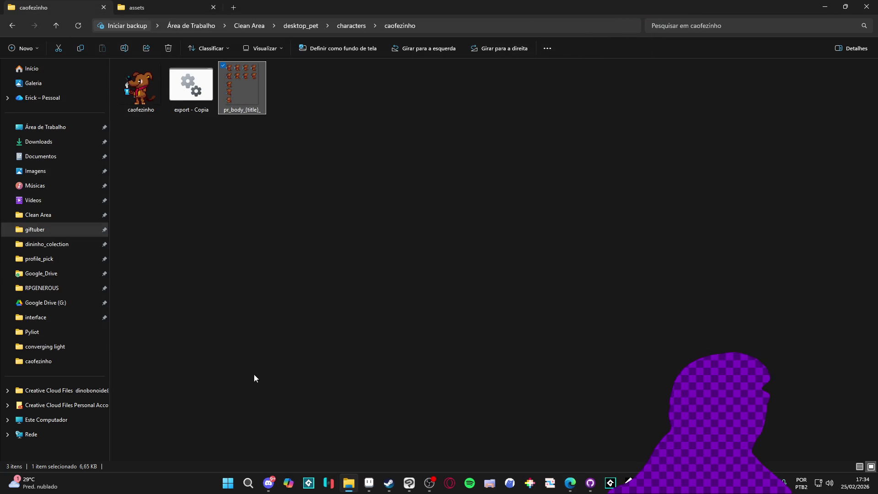
{"action": "left_click", "coordinate": [429, 486]}
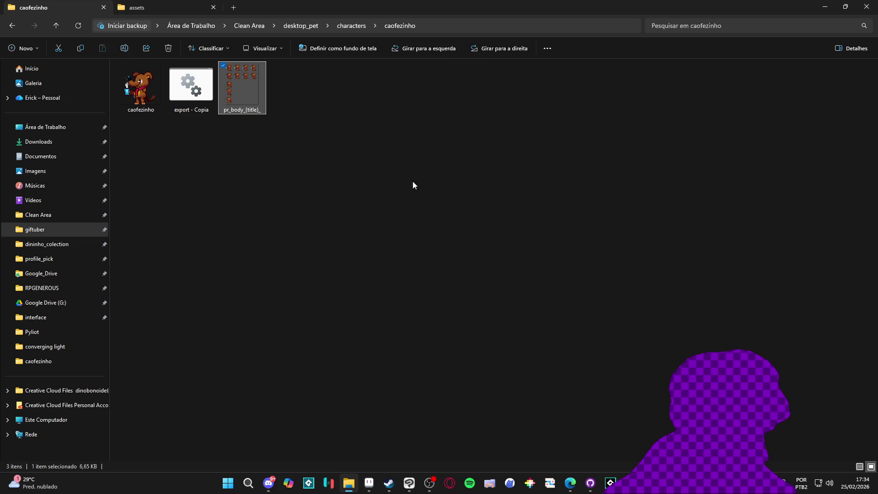
{"action": "mouse_move", "coordinate": [247, 78]}
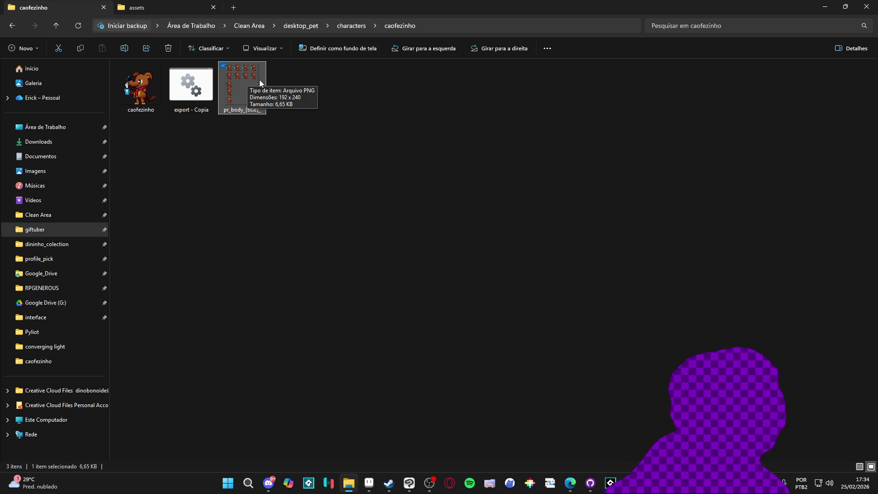
{"action": "left_click", "coordinate": [213, 97]}
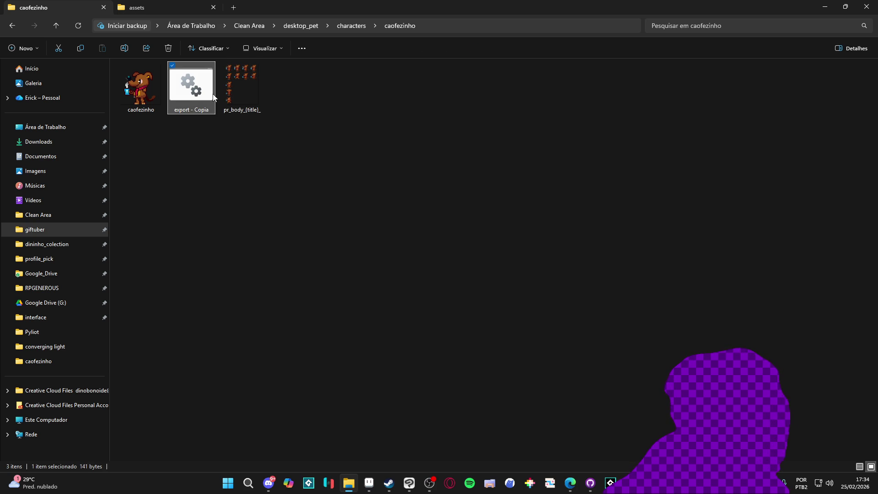
Delete --split-tags from the export script, save it, and run it
{"action": "right_click", "coordinate": [213, 97]}
{"action": "left_click", "coordinate": [226, 113]}
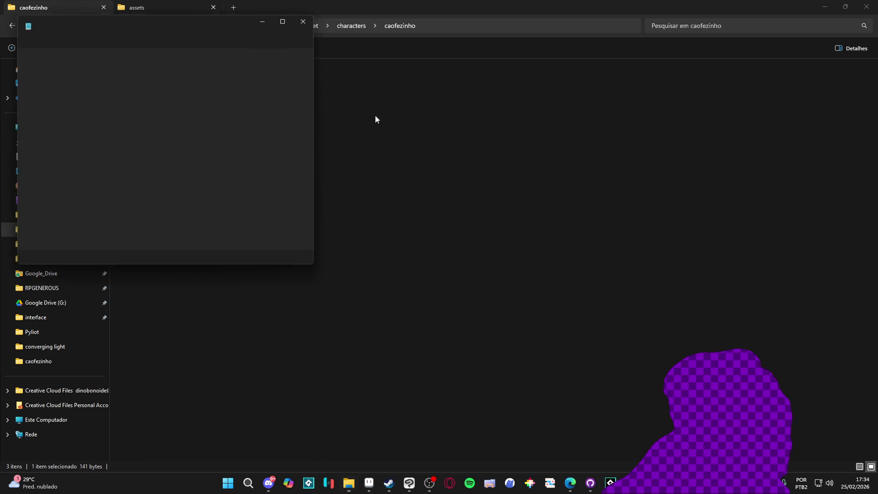
{"action": "left_click", "coordinate": [289, 24]}
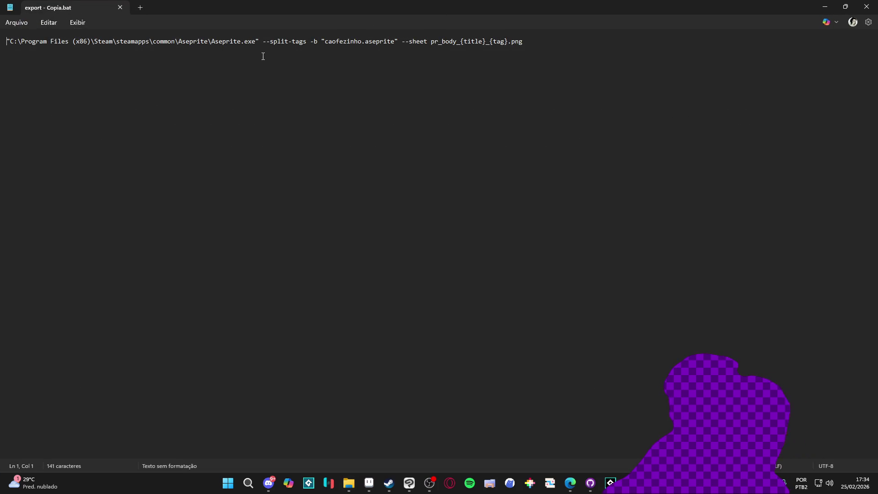
{"action": "left_click_drag", "start_coordinate": [306, 42], "coordinate": [263, 45]}
{"action": "key", "text": "BackSpace"}
{"action": "key", "text": "BackSpace"}
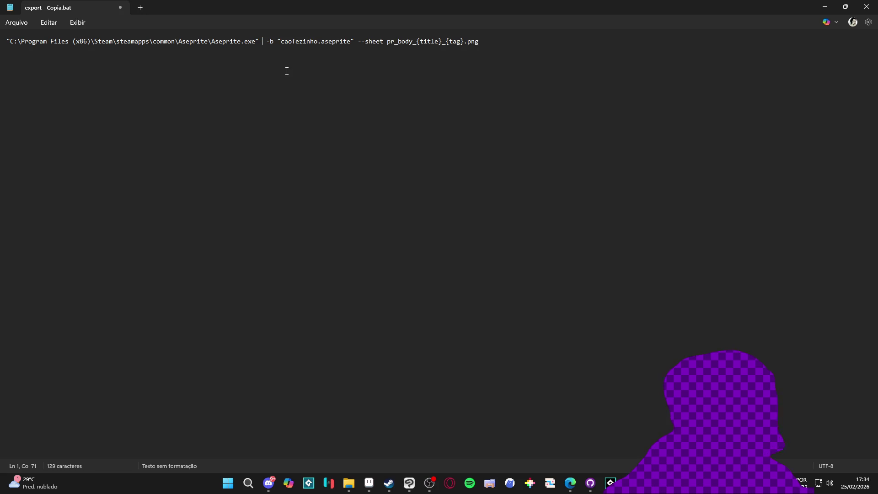
{"action": "key", "text": "ctrl+s"}
{"action": "key", "text": "alt+Tab"}
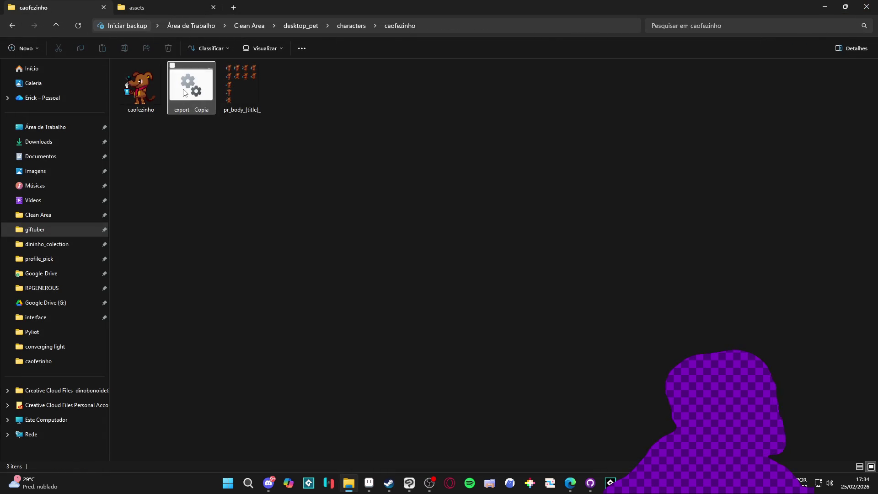
{"action": "key", "text": "Return"}
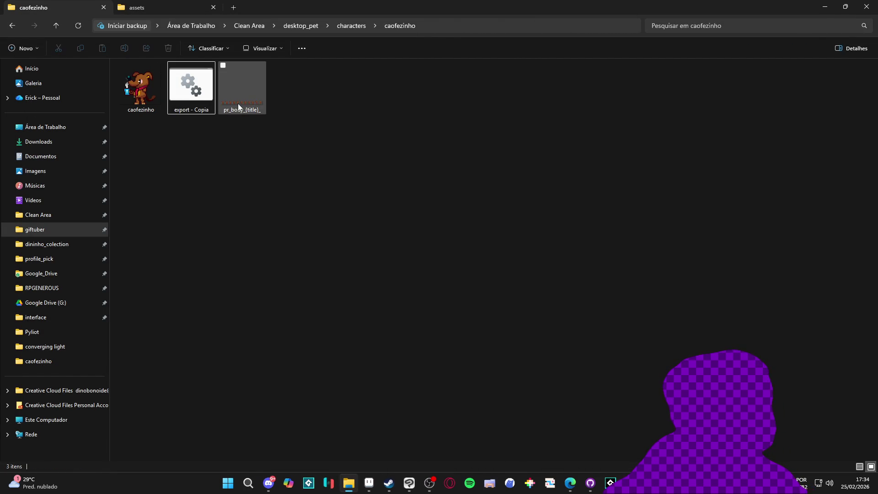
{"action": "double_click", "coordinate": [197, 98]}
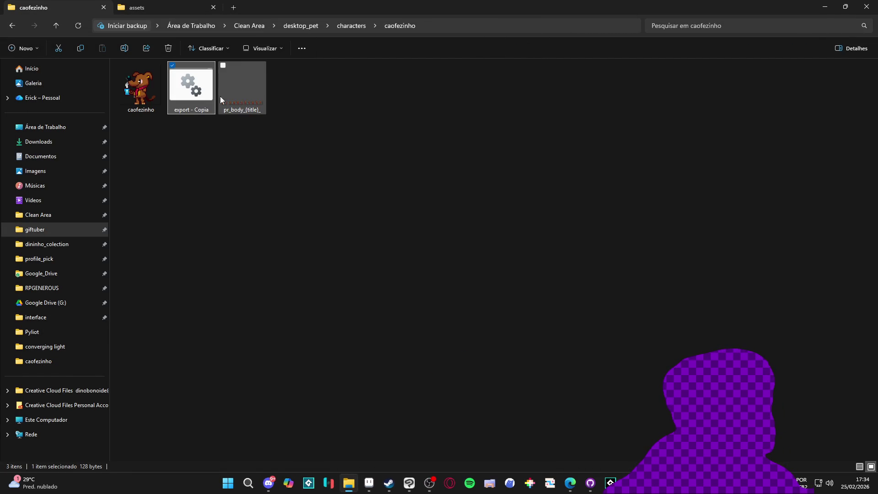
Reinsert --split-tags before -b and fix the output name to spr_body_{title}_{tag}.png
{"action": "right_click", "coordinate": [205, 94]}
{"action": "left_click", "coordinate": [231, 110]}
{"action": "left_click", "coordinate": [323, 54]}
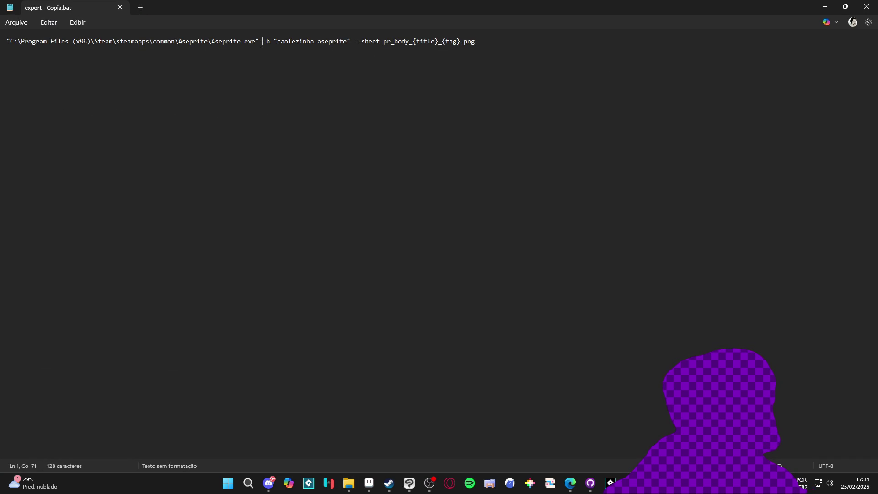
{"action": "type", "text": "--split-tags"}
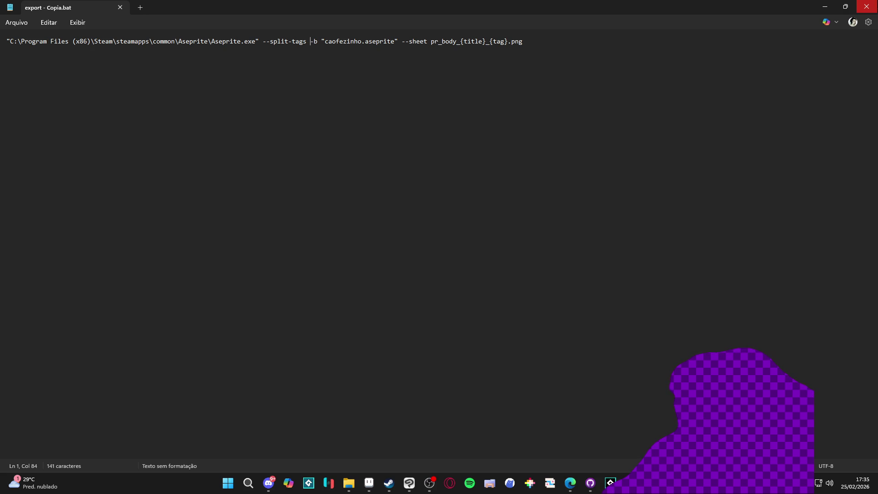
{"action": "left_click", "coordinate": [431, 41]}
{"action": "type", "text": "s"}
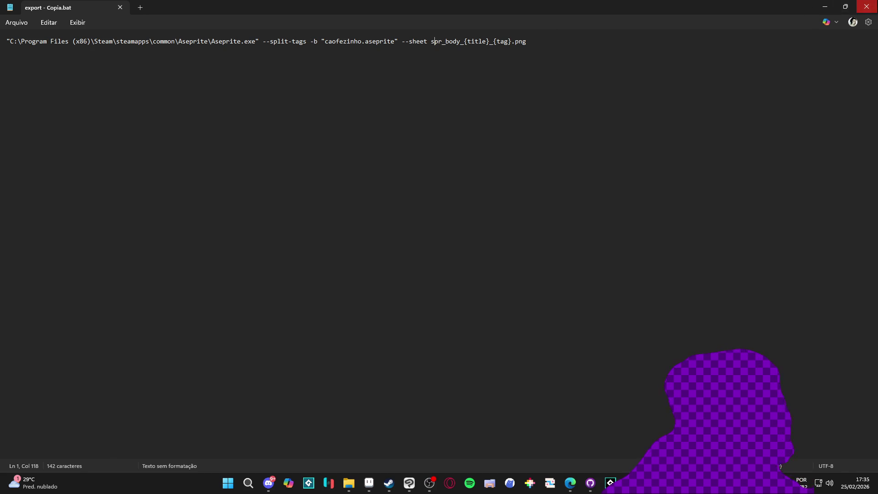
Close Notepad and delete the old pr_body PNG sheet from the folder
{"action": "left_click", "coordinate": [867, 6]}
{"action": "left_click", "coordinate": [251, 96]}
{"action": "key", "text": "Delete"}
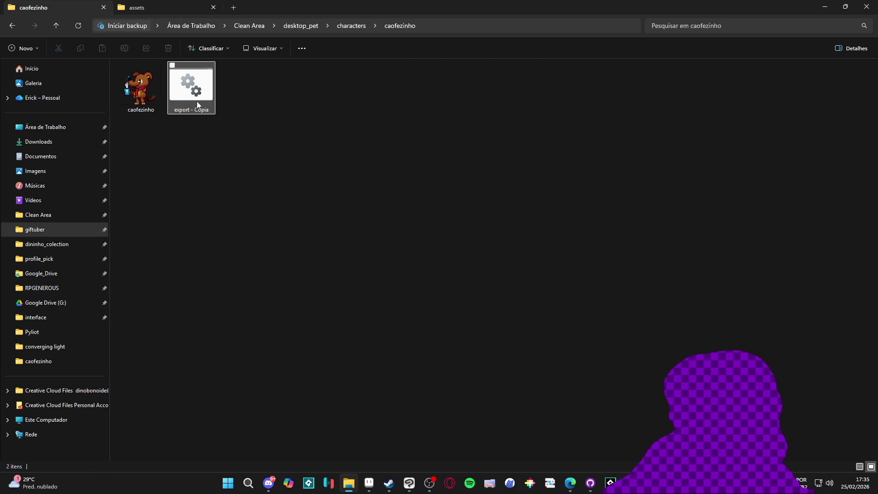
Run export - Copia.bat to produce a spr_body PNG sheet, then check the --split-tags docs
{"action": "key", "text": "Return"}
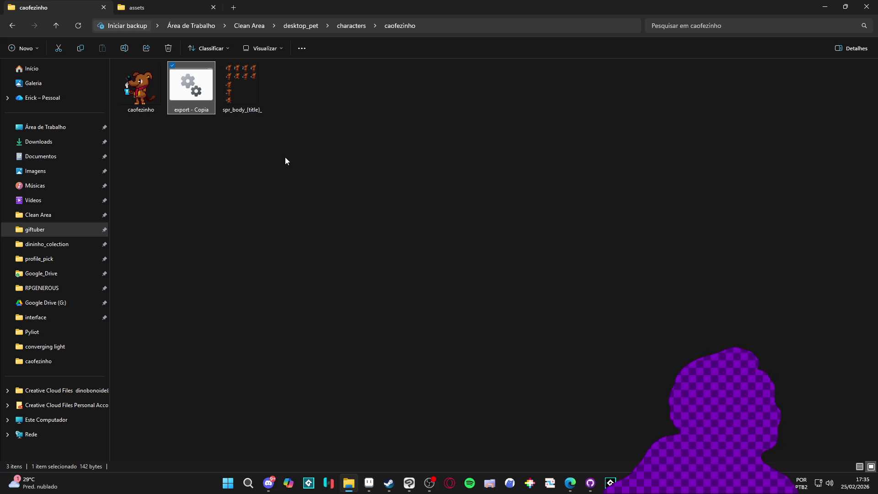
{"action": "left_click", "coordinate": [285, 154]}
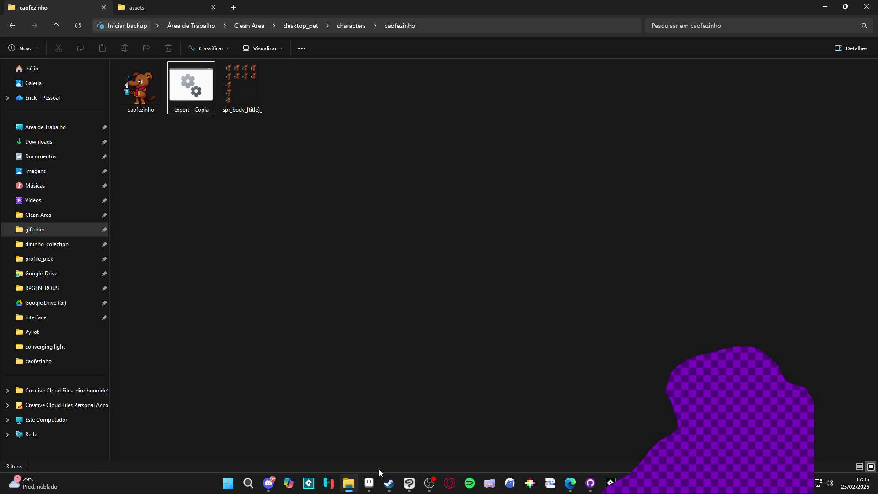
{"action": "left_click", "coordinate": [567, 490]}
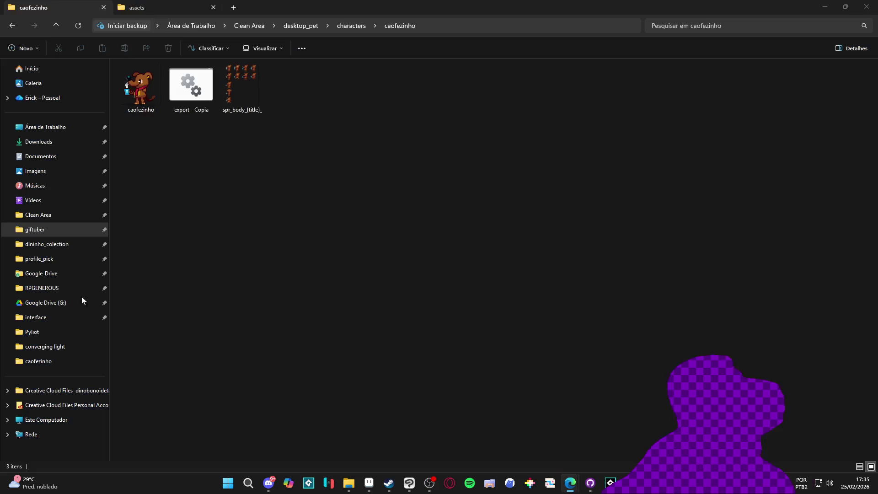
{"action": "key", "text": "alt+Tab"}
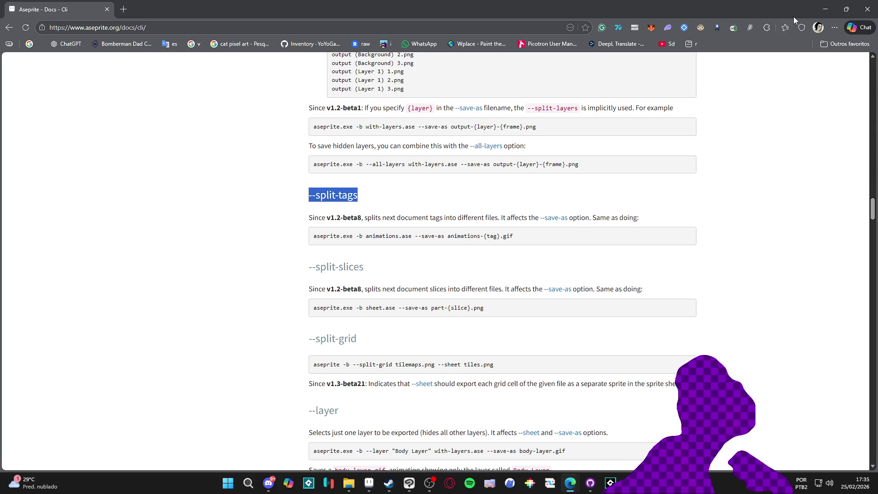
{"action": "left_click", "coordinate": [825, 9]}
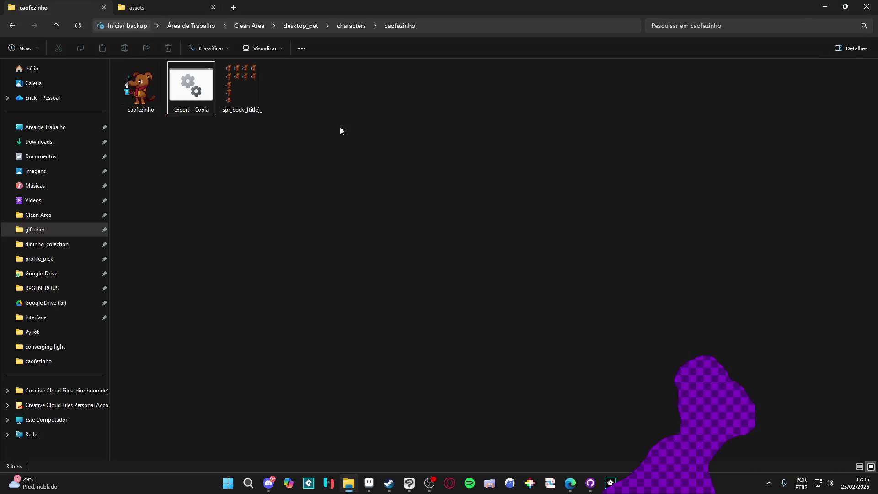
Type --save-as before the spr_body_{title}_{tag}.png output name in the script
{"action": "key", "text": "alt+Tab"}
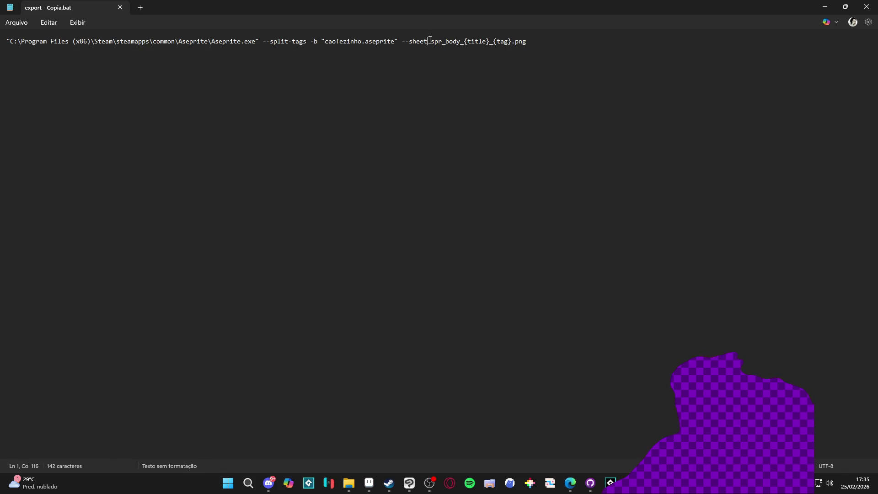
{"action": "type", "text": "=="}
{"action": "key", "text": "BackSpace"}
{"action": "key", "text": "BackSpace"}
{"action": "type", "text": "-save-"}
{"action": "key", "text": "Left"}
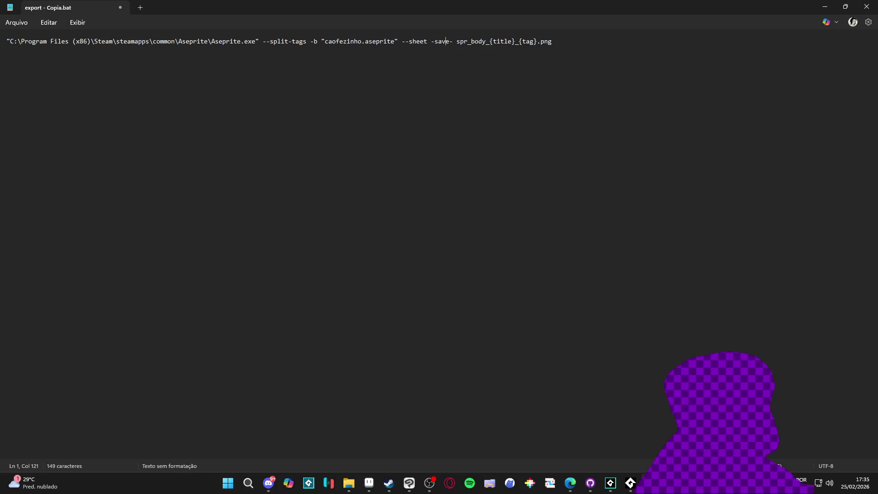
{"action": "type", "text": "-"}
{"action": "left_click", "coordinate": [453, 42]}
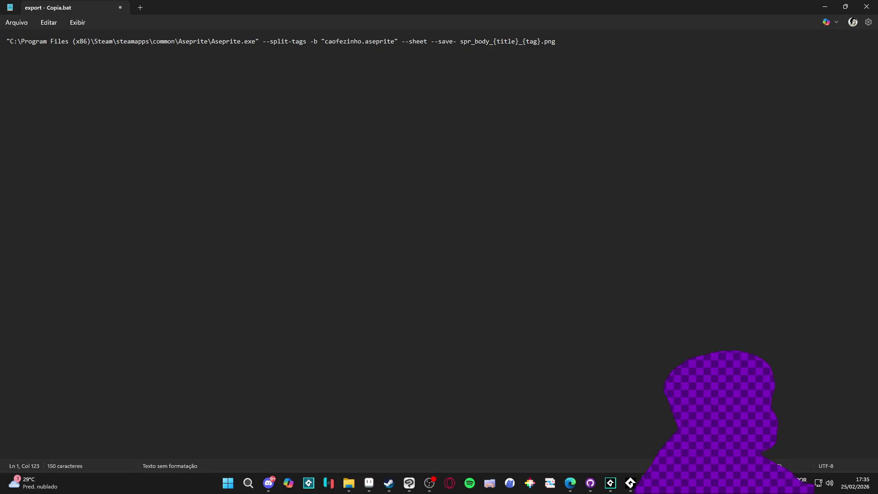
{"action": "key", "text": "Right"}
{"action": "type", "text": "as"}
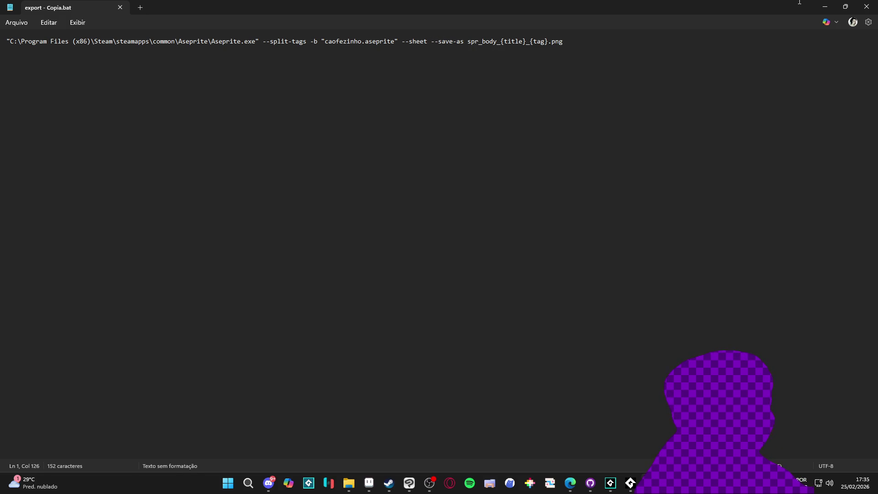
Compare against --save-as in the docs' --split-tags example, then return to the script
{"action": "key", "text": "alt+Tab"}
{"action": "key", "text": "alt+Tab"}
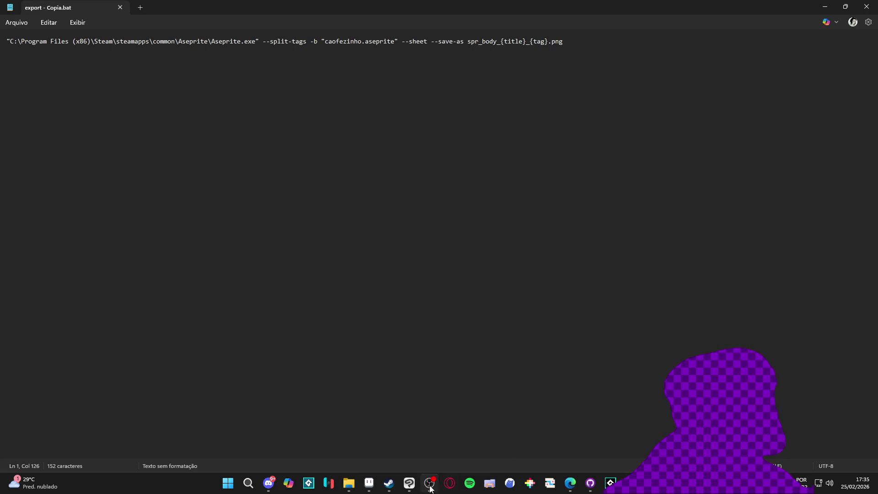
{"action": "mouse_move", "coordinate": [570, 483]}
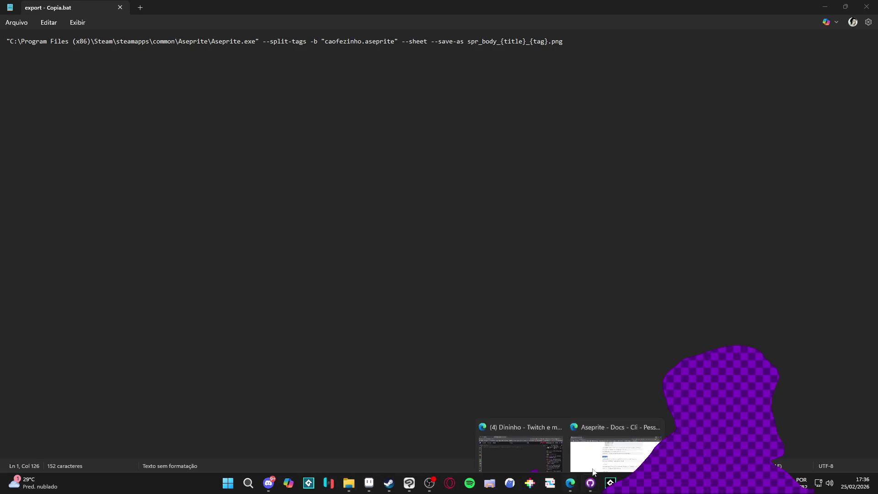
{"action": "left_click", "coordinate": [594, 434]}
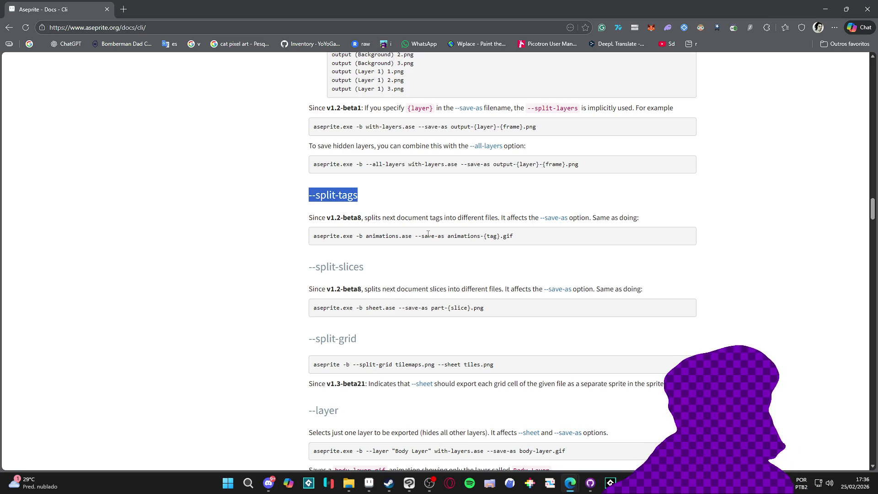
{"action": "left_click_drag", "start_coordinate": [446, 235], "coordinate": [414, 235]}
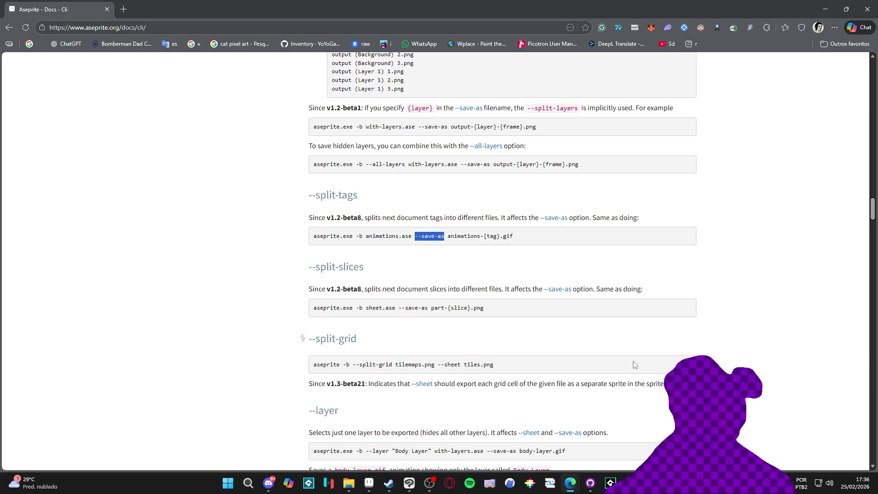
{"action": "left_click", "coordinate": [826, 10]}
{"action": "left_click", "coordinate": [464, 41]}
{"action": "double_click", "coordinate": [464, 42]}
{"action": "key", "text": "Right"}
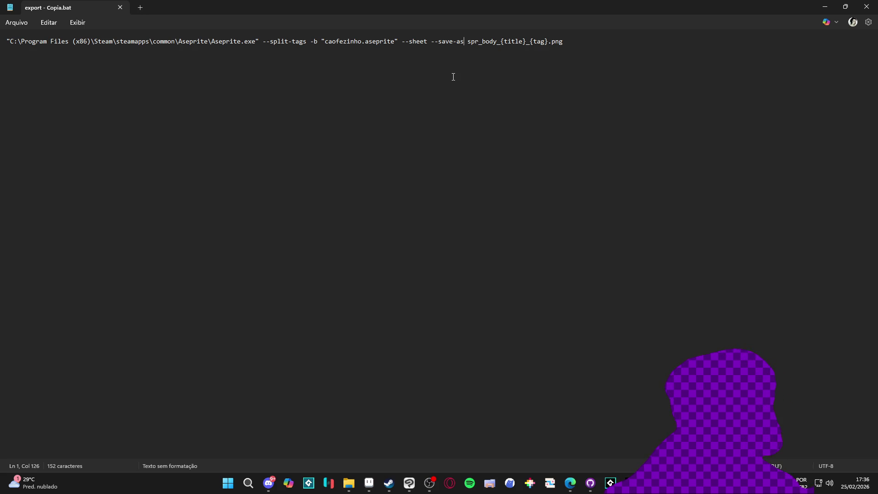
Run the export script, delete the misnamed spr_body_{title}_.png, and run it again
{"action": "left_click", "coordinate": [830, 5]}
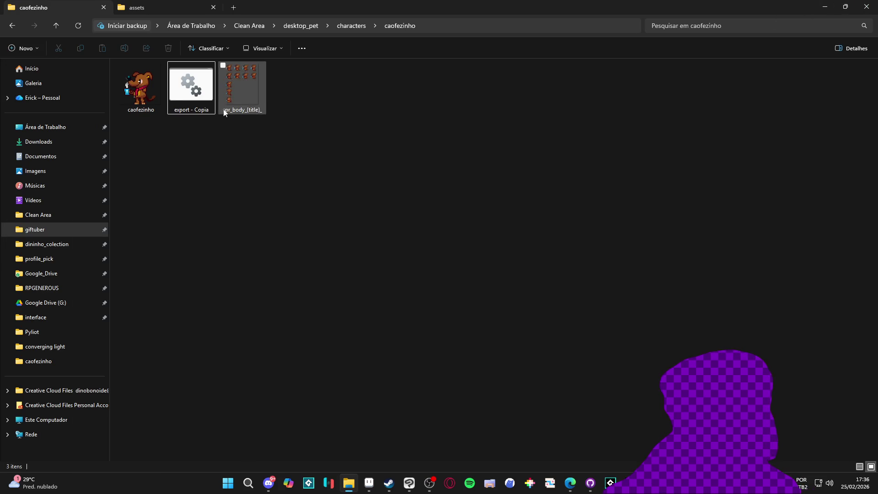
{"action": "double_click", "coordinate": [202, 99]}
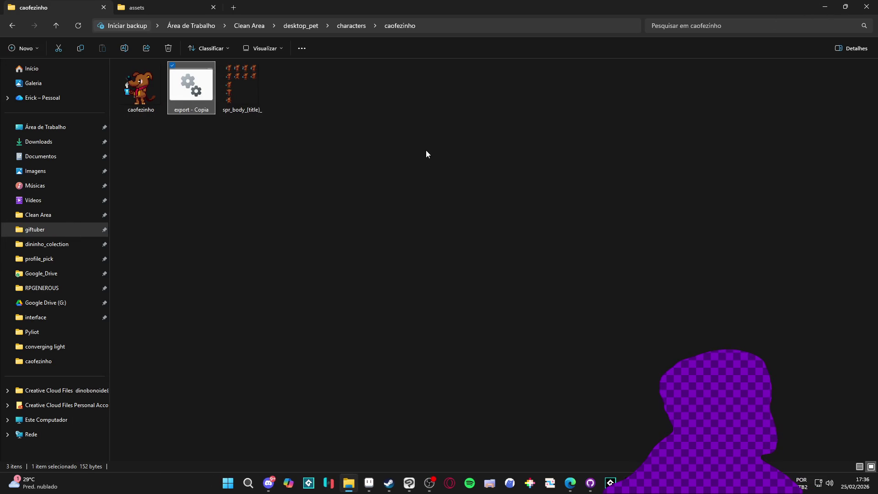
{"action": "left_click", "coordinate": [257, 108]}
{"action": "key", "text": "Delete"}
{"action": "double_click", "coordinate": [197, 100]}
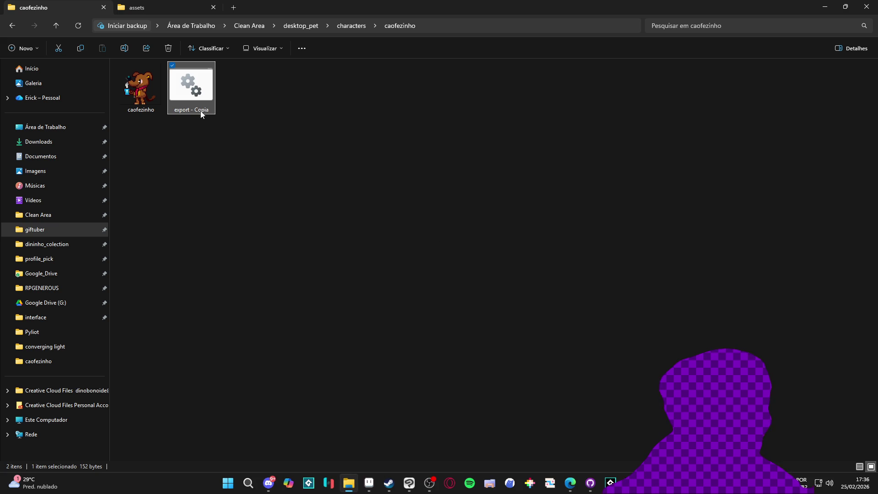
Remove '--sheet' from export - Copia.bat so it uses --save-as alone, save, and rerun it
{"action": "right_click", "coordinate": [193, 102]}
{"action": "left_click", "coordinate": [231, 119]}
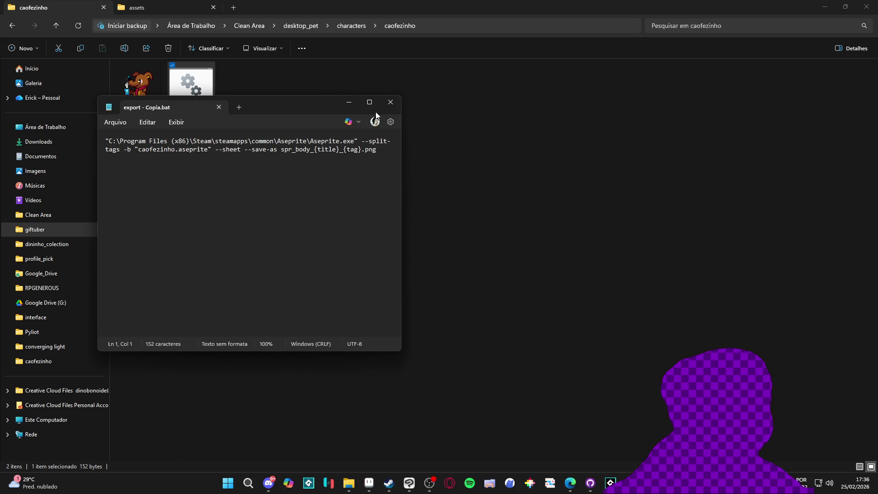
{"action": "left_click", "coordinate": [370, 102]}
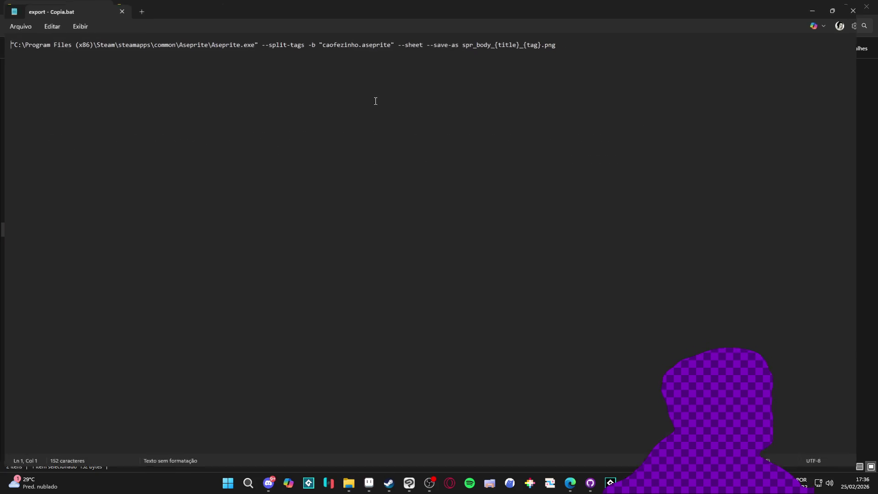
{"action": "left_click", "coordinate": [506, 53]}
{"action": "double_click", "coordinate": [407, 43]}
{"action": "key", "text": "Delete"}
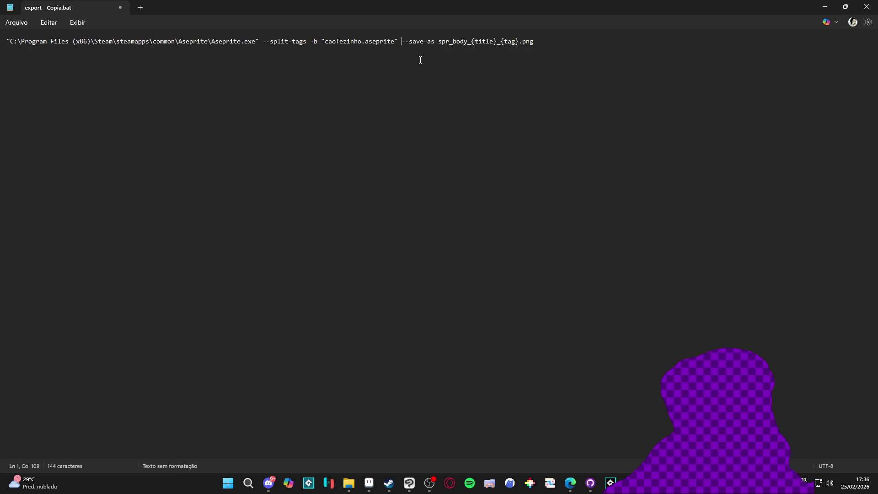
{"action": "double_click", "coordinate": [420, 60]}
{"action": "key", "text": "Left"}
{"action": "left_click", "coordinate": [867, 7]}
{"action": "double_click", "coordinate": [199, 94]}
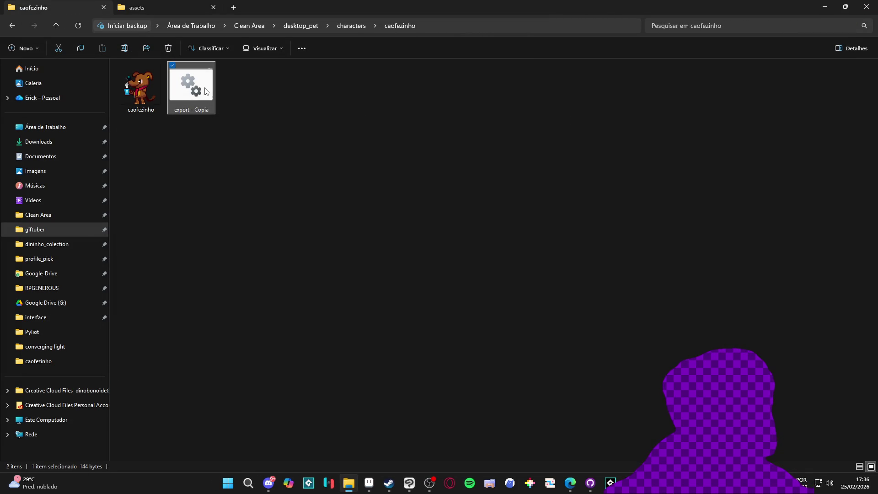
Select and delete all eleven generated spr_body_caofezinho PNG sprites
{"action": "right_click", "coordinate": [202, 89]}
{"action": "left_click", "coordinate": [506, 159]}
{"action": "left_click", "coordinate": [255, 122]}
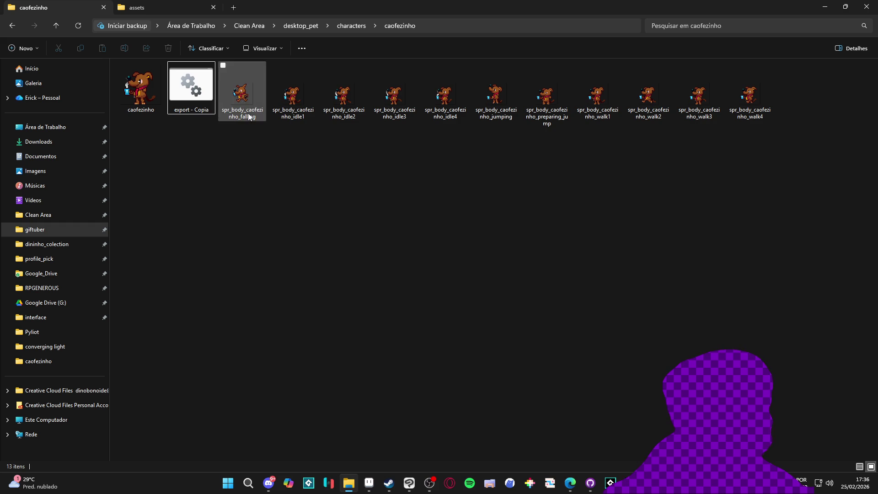
{"action": "left_click", "coordinate": [242, 98]}
{"action": "left_click", "coordinate": [281, 103]}
{"action": "left_click", "coordinate": [235, 103]}
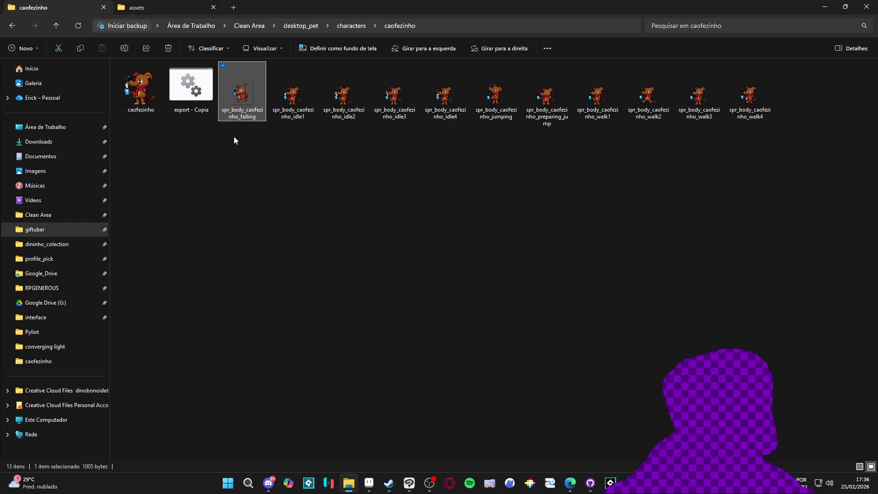
{"action": "mouse_move", "coordinate": [256, 135]}
{"action": "left_mouse_down"}
{"action": "mouse_move", "coordinate": [578, 60]}
{"action": "mouse_move", "coordinate": [775, 60]}
{"action": "left_mouse_up"}
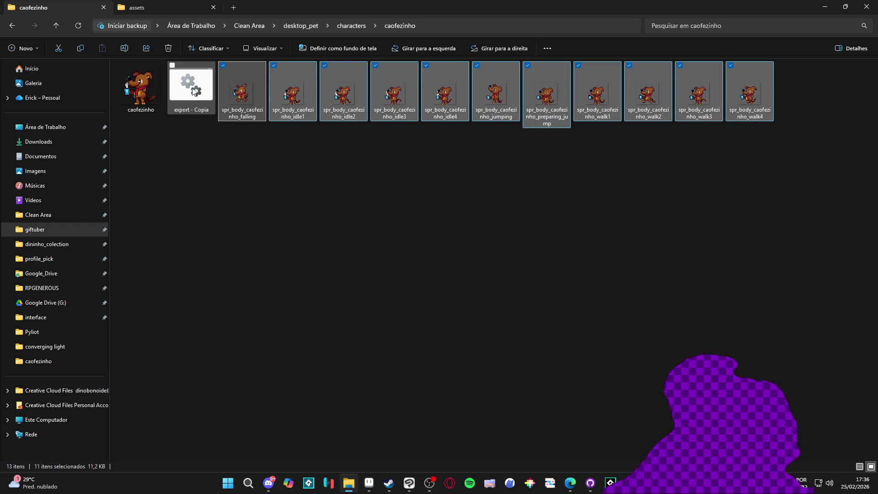
{"action": "key", "text": "Delete"}
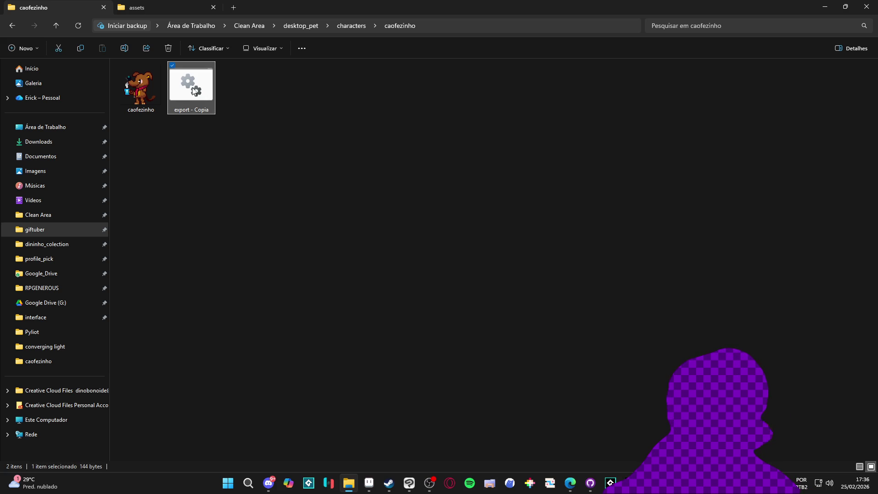
Reopen export - Copia.bat in Notepad for editing, maximized
{"action": "right_click", "coordinate": [193, 89]}
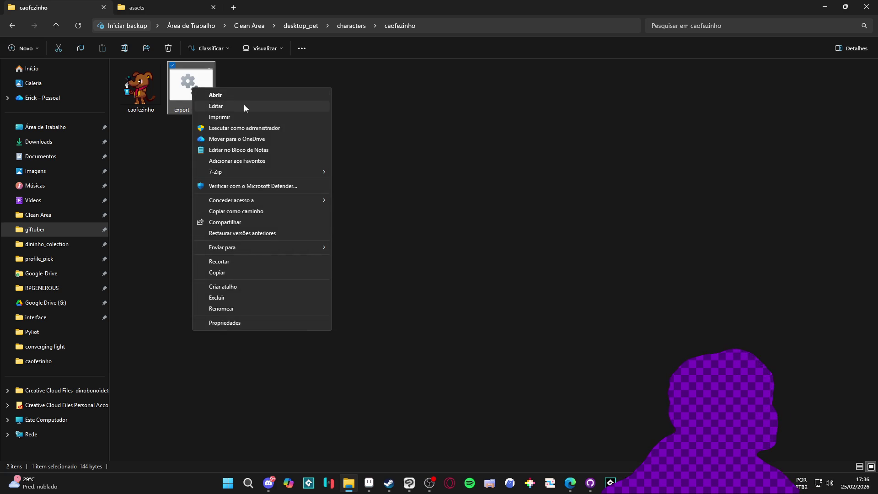
{"action": "left_click", "coordinate": [244, 105]}
{"action": "double_click", "coordinate": [225, 23]}
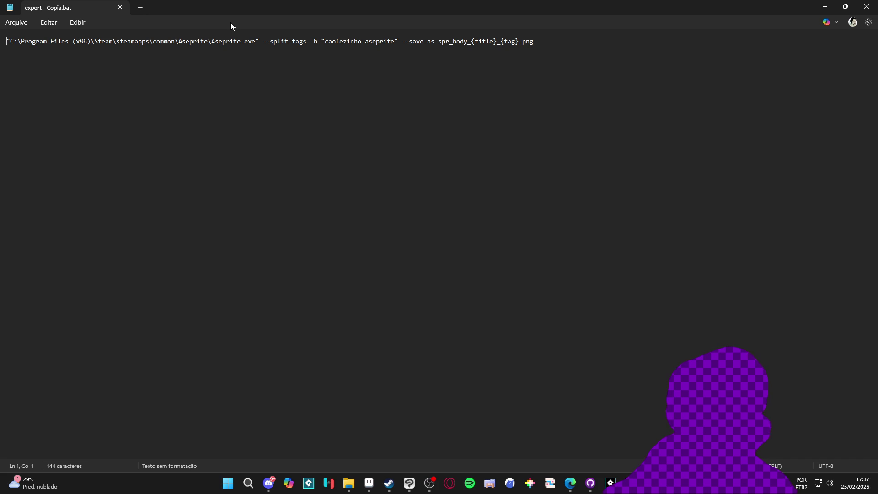
Replace --save-as with --sheet before spr_body_{title}_{tag}.png in the export command
{"action": "left_click", "coordinate": [437, 42]}
{"action": "type", "text": "--sheet"}
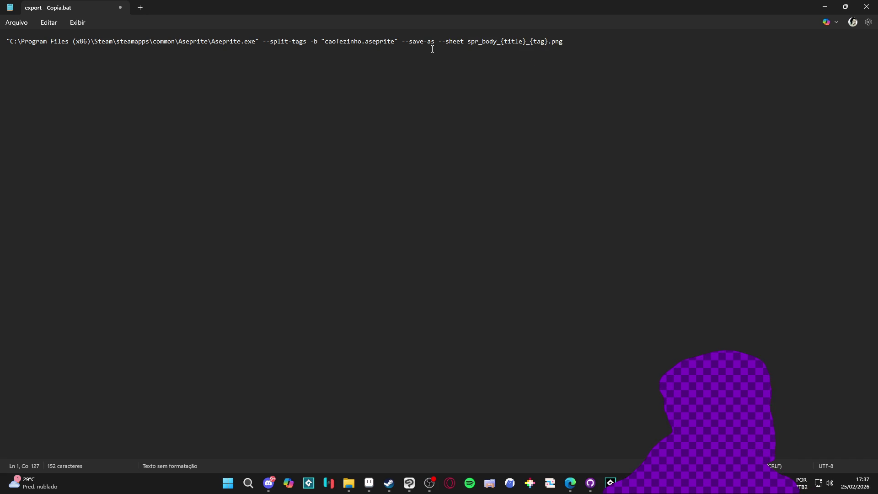
{"action": "left_click_drag", "start_coordinate": [437, 42], "coordinate": [398, 42]}
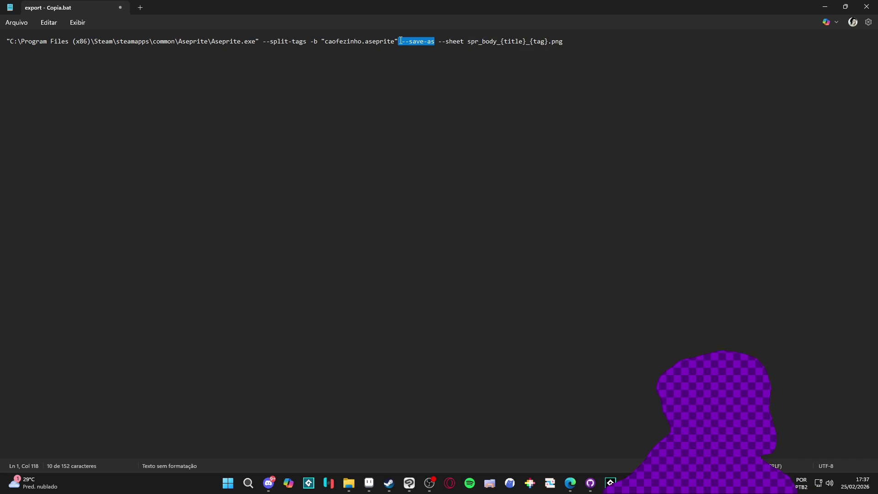
{"action": "key", "text": "BackSpace"}
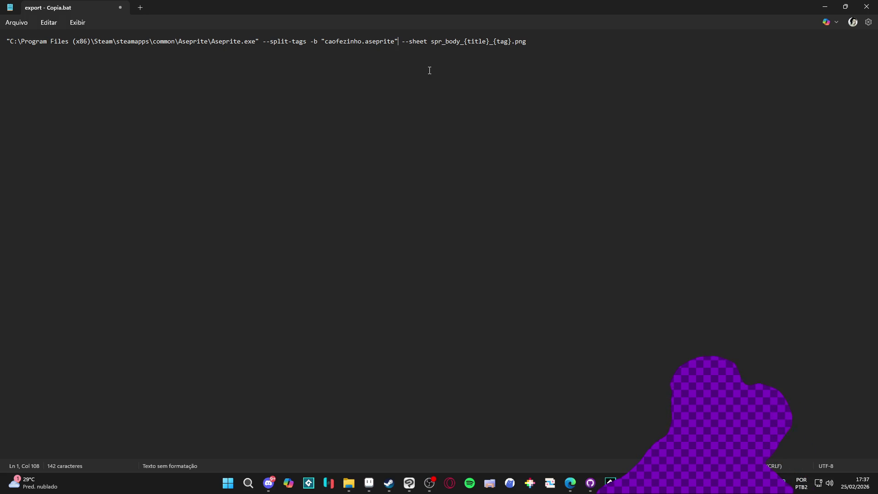
{"action": "mouse_move", "coordinate": [570, 482]}
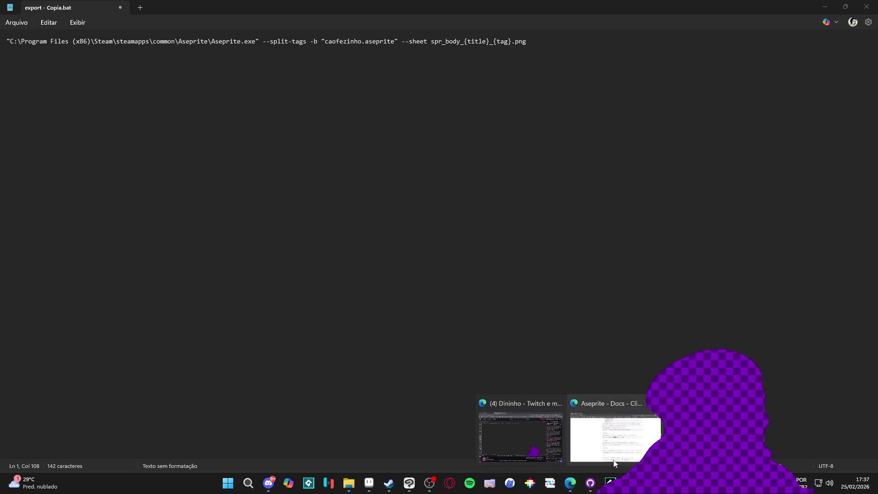
{"action": "left_click", "coordinate": [610, 453]}
{"action": "scroll", "coordinate": [379, 227], "scroll_direction": "down", "scroll_amount": 10}
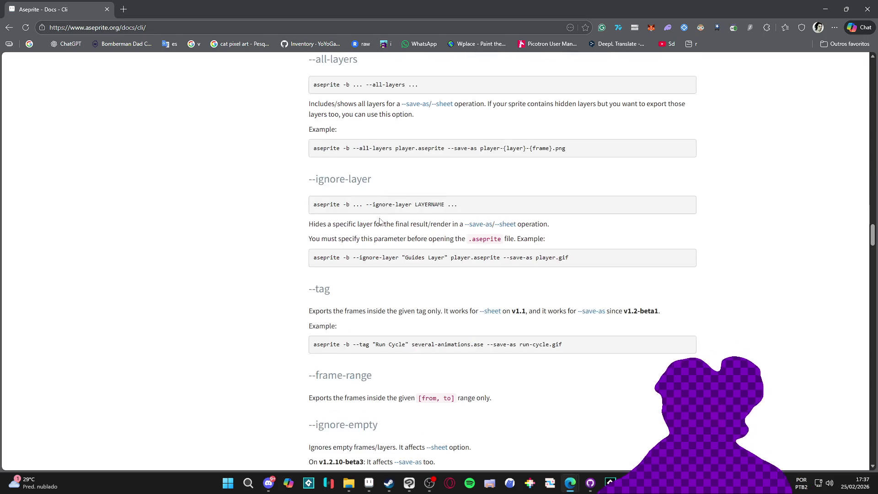
{"action": "scroll", "coordinate": [380, 204], "scroll_direction": "down", "scroll_amount": 3}
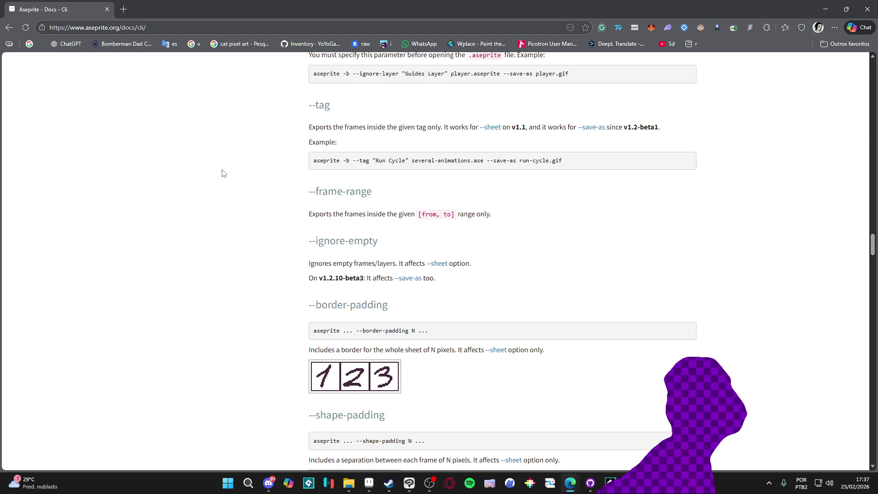
{"action": "scroll", "coordinate": [223, 173], "scroll_direction": "down", "scroll_amount": 1}
{"action": "scroll", "coordinate": [223, 172], "scroll_direction": "down", "scroll_amount": 8}
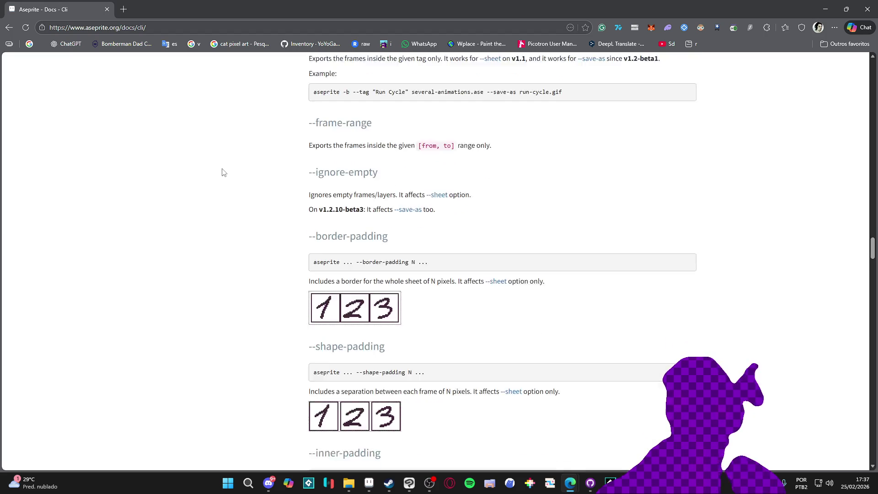
{"action": "scroll", "coordinate": [224, 173], "scroll_direction": "down", "scroll_amount": 13}
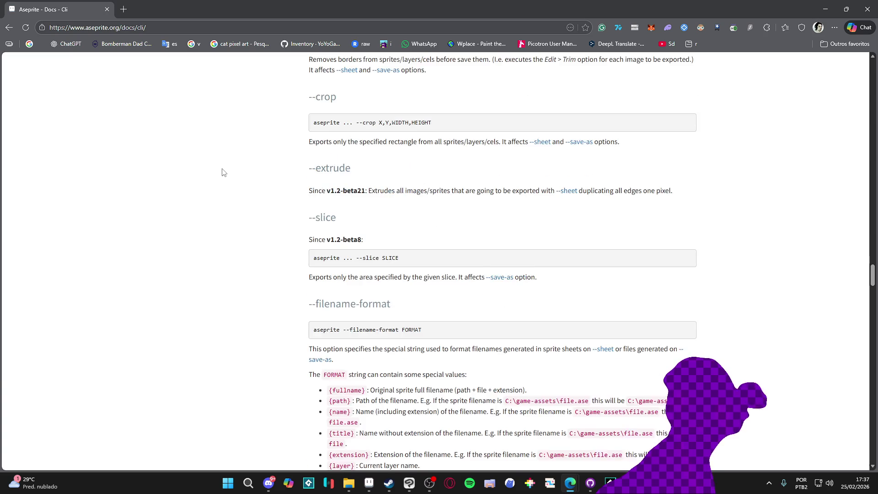
{"action": "scroll", "coordinate": [224, 172], "scroll_direction": "down", "scroll_amount": 6}
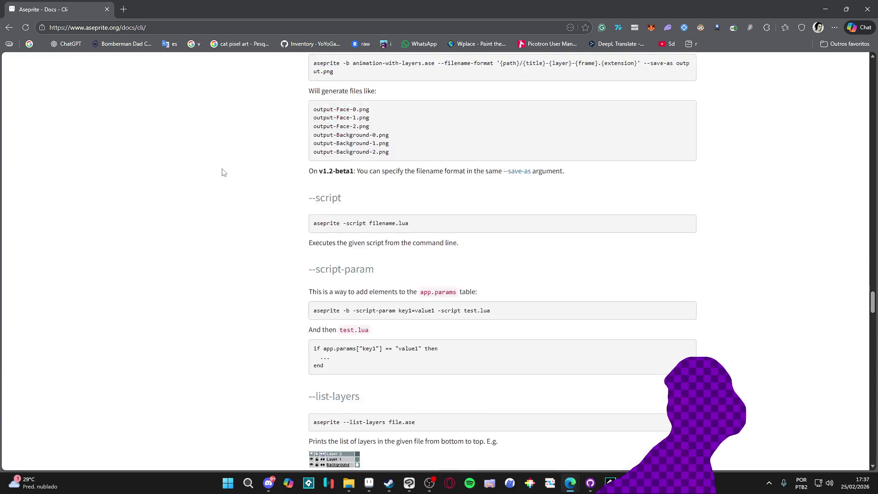
{"action": "scroll", "coordinate": [224, 173], "scroll_direction": "up", "scroll_amount": 5}
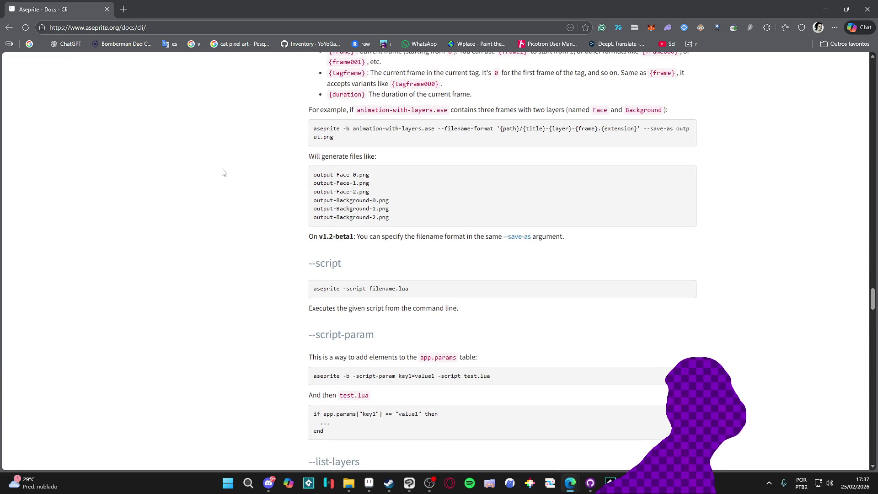
{"action": "scroll", "coordinate": [223, 172], "scroll_direction": "down", "scroll_amount": 5}
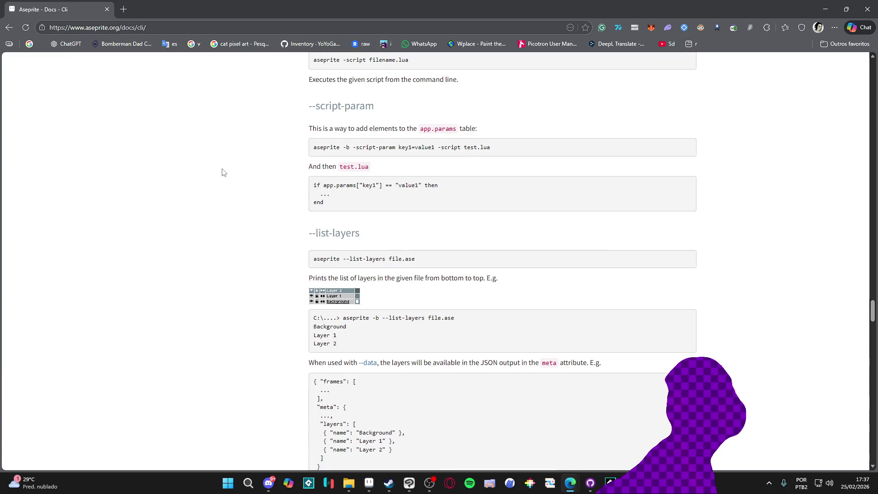
{"action": "scroll", "coordinate": [223, 172], "scroll_direction": "down", "scroll_amount": 7}
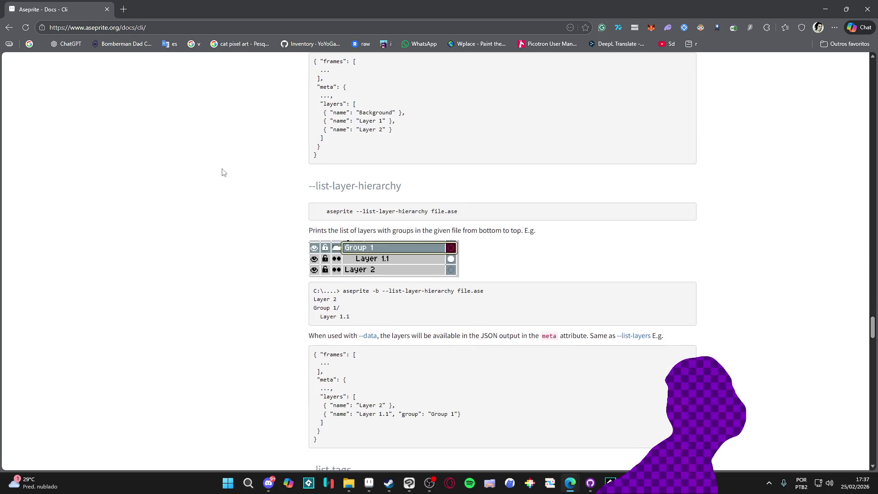
{"action": "scroll", "coordinate": [224, 173], "scroll_direction": "down", "scroll_amount": 5}
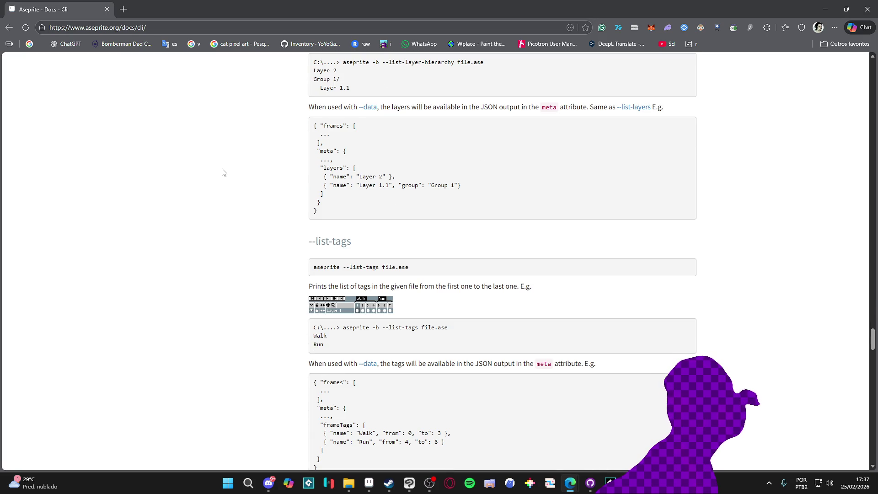
{"action": "scroll", "coordinate": [223, 172], "scroll_direction": "down", "scroll_amount": 3}
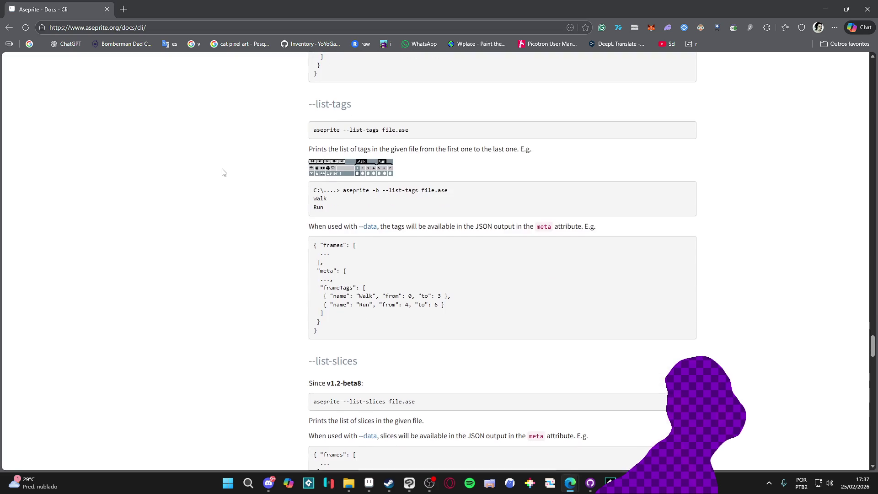
{"action": "scroll", "coordinate": [223, 172], "scroll_direction": "up", "scroll_amount": 2}
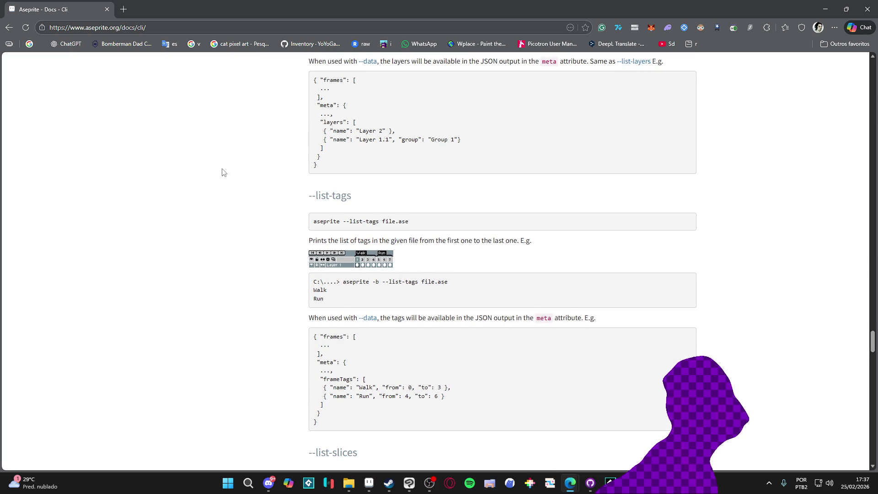
{"action": "scroll", "coordinate": [224, 172], "scroll_direction": "down", "scroll_amount": 5}
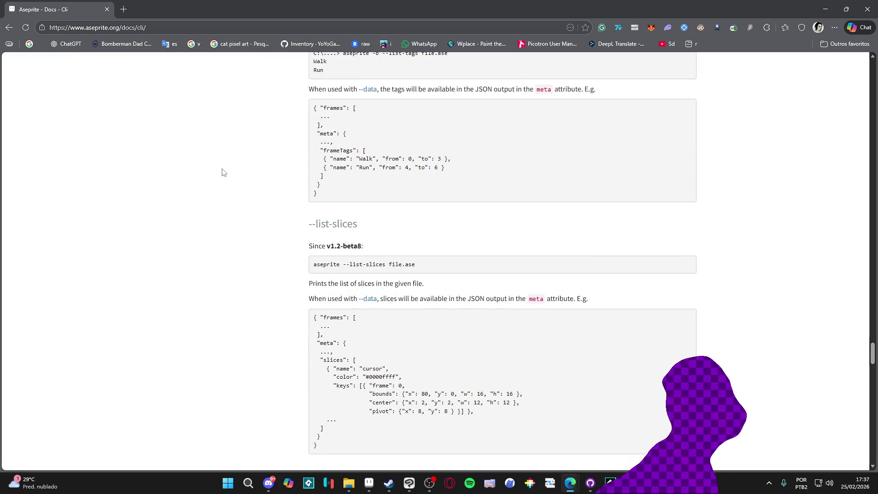
{"action": "scroll", "coordinate": [224, 173], "scroll_direction": "down", "scroll_amount": 2}
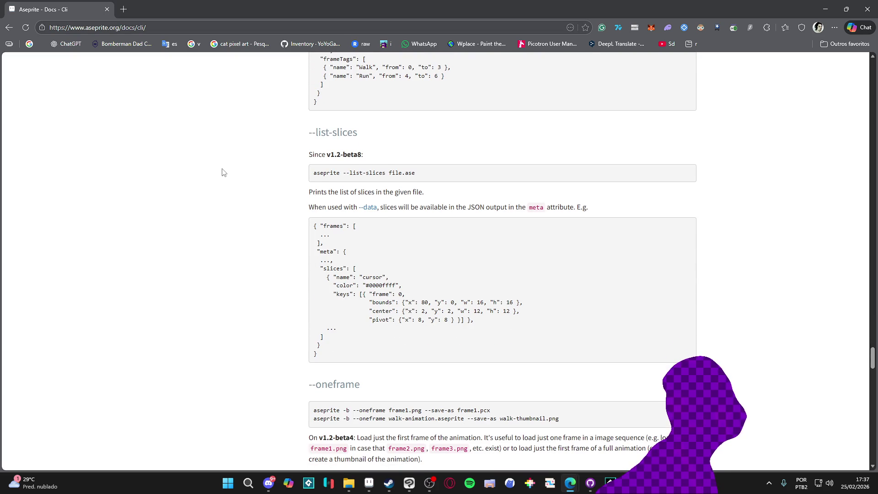
{"action": "scroll", "coordinate": [224, 172], "scroll_direction": "down", "scroll_amount": 2}
{"action": "scroll", "coordinate": [224, 172], "scroll_direction": "up", "scroll_amount": 3}
{"action": "scroll", "coordinate": [224, 173], "scroll_direction": "down", "scroll_amount": 5}
{"action": "scroll", "coordinate": [224, 173], "scroll_direction": "down", "scroll_amount": 3}
{"action": "scroll", "coordinate": [224, 172], "scroll_direction": "down", "scroll_amount": 7}
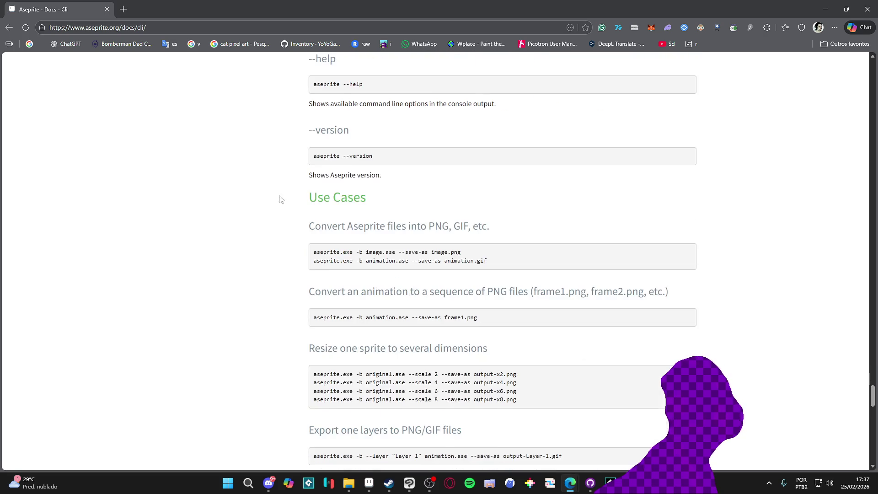
{"action": "scroll", "coordinate": [739, 300], "scroll_direction": "down", "scroll_amount": 7}
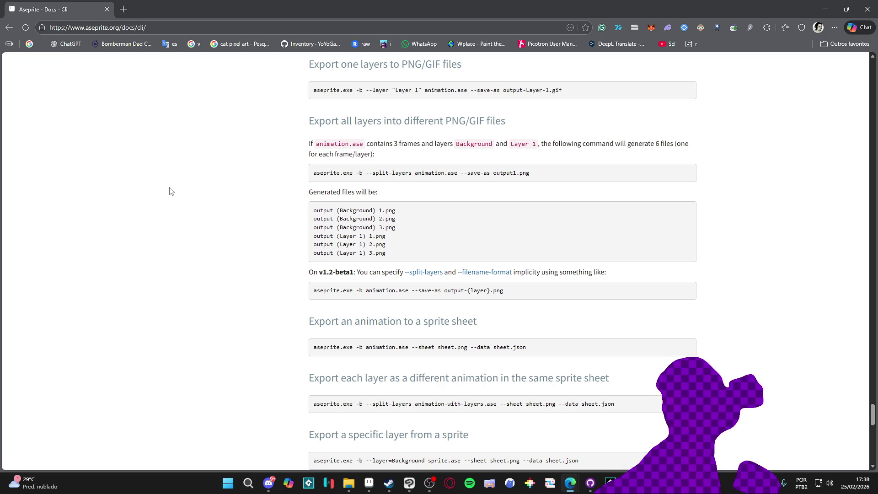
{"action": "scroll", "coordinate": [171, 191], "scroll_direction": "down", "scroll_amount": 5}
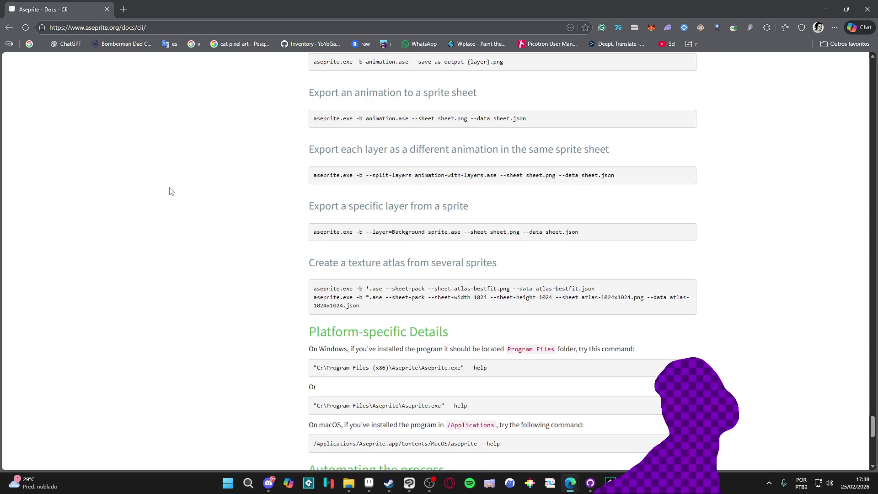
{"action": "scroll", "coordinate": [170, 191], "scroll_direction": "down", "scroll_amount": 4}
{"action": "scroll", "coordinate": [735, 336], "scroll_direction": "down", "scroll_amount": 3}
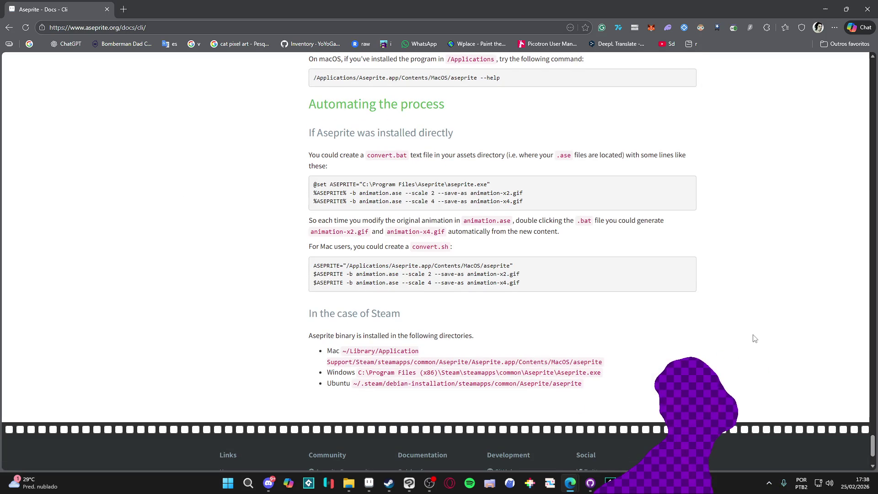
{"action": "mouse_move", "coordinate": [873, 455]}
{"action": "left_mouse_down"}
{"action": "mouse_move", "coordinate": [874, 64]}
{"action": "mouse_move", "coordinate": [873, 105]}
{"action": "left_mouse_up"}
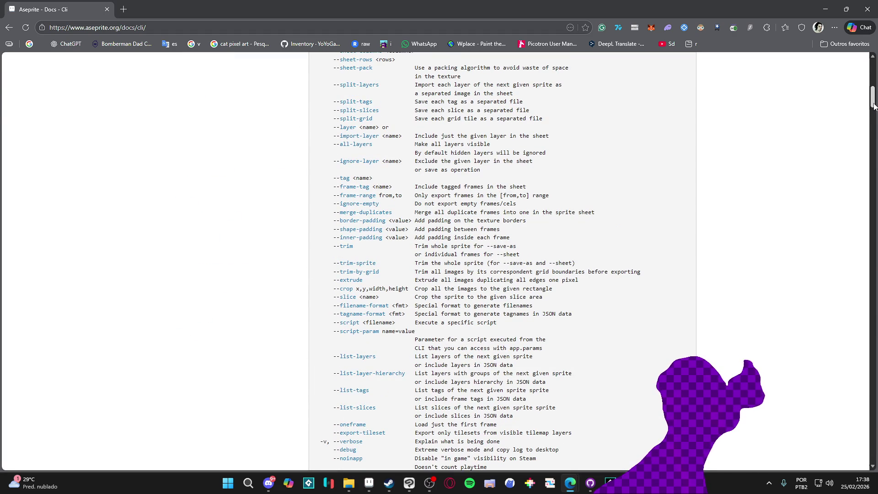
Jump to the --sheet-rows and --sheet-pack option descriptions in the Aseprite CLI docs
{"action": "left_click_drag", "start_coordinate": [874, 106], "coordinate": [875, 95]}
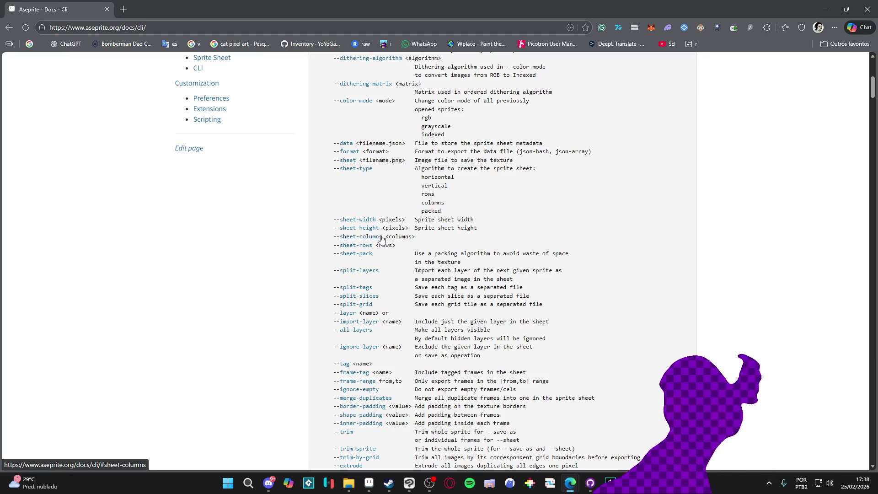
{"action": "left_click", "coordinate": [369, 246]}
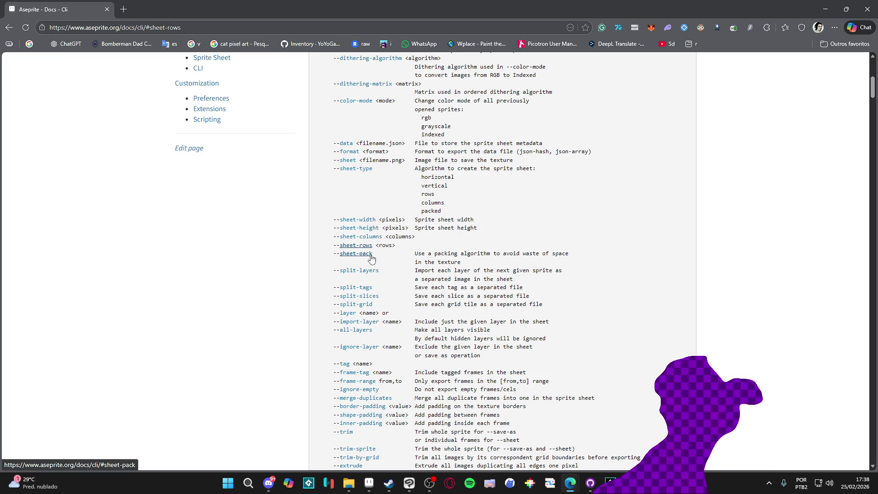
{"action": "left_click", "coordinate": [371, 259]}
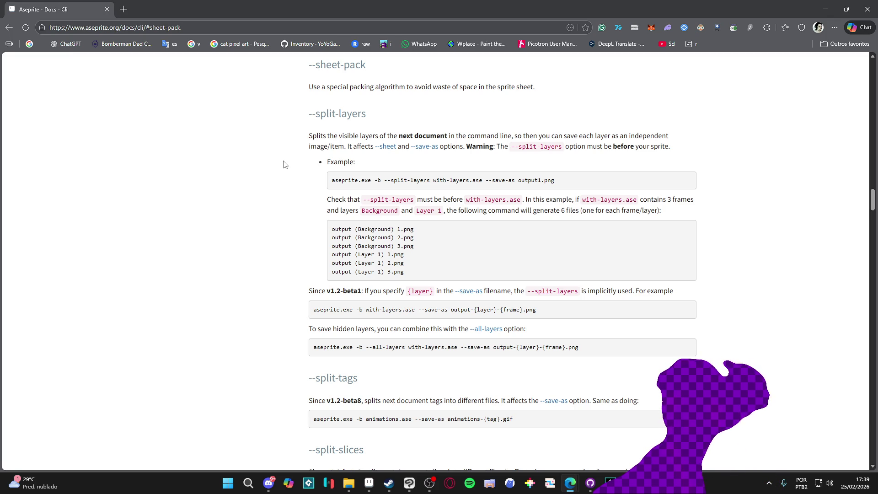
{"action": "key", "text": "ctrl+f"}
Search the docs page for '--sheet' and step through the first matches
{"action": "type", "text": "--sheet"}
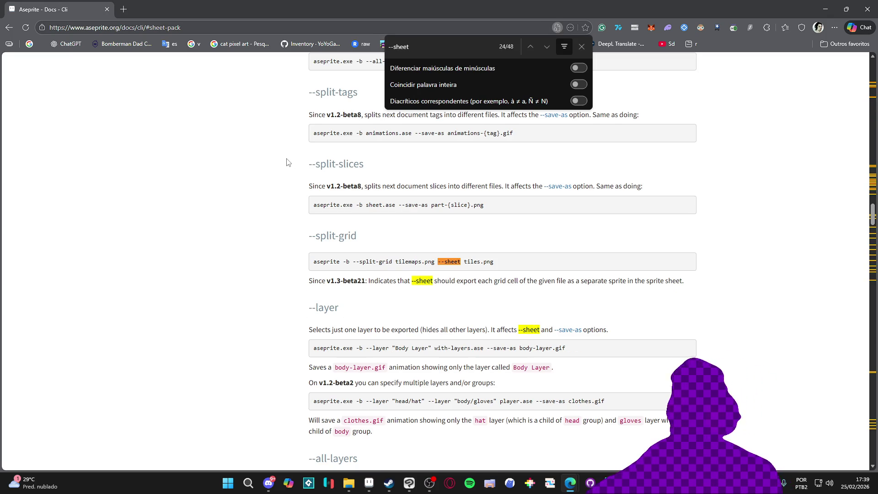
{"action": "left_click", "coordinate": [551, 49]}
{"action": "left_click", "coordinate": [551, 49]}
{"action": "scroll", "coordinate": [551, 48], "scroll_direction": "down", "scroll_amount": 5}
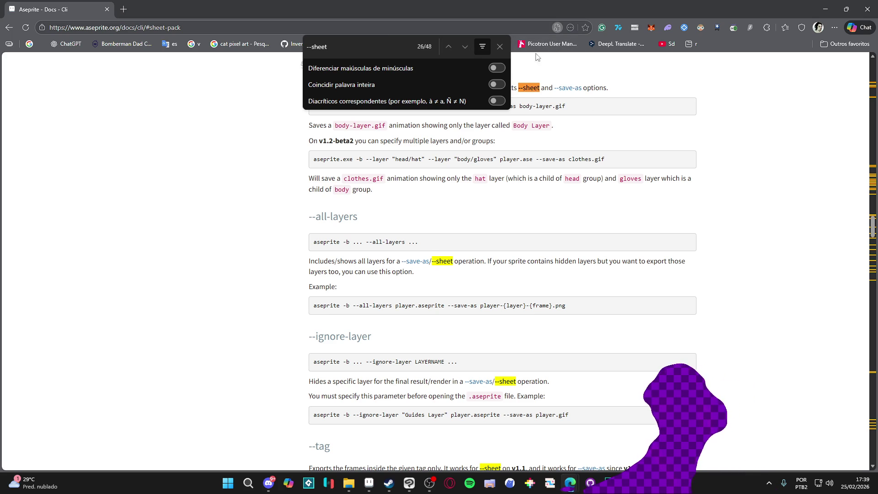
{"action": "left_click", "coordinate": [466, 49]}
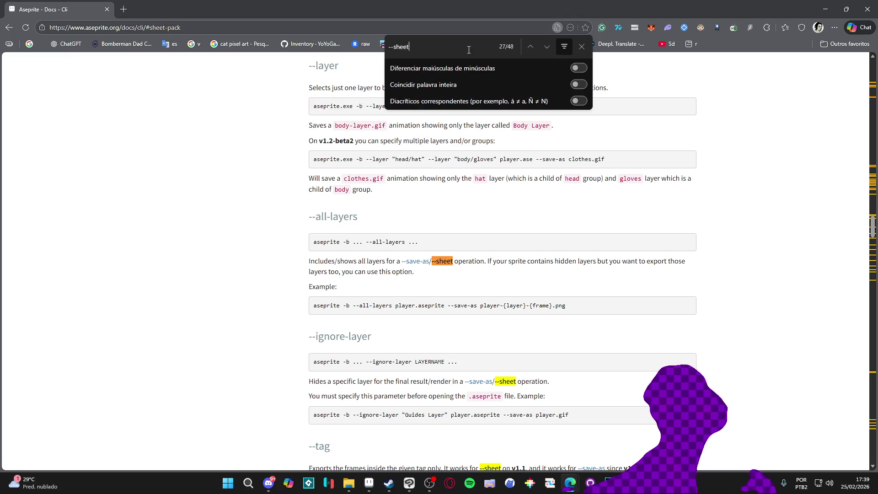
{"action": "double_click", "coordinate": [468, 49]}
{"action": "left_click", "coordinate": [544, 49]}
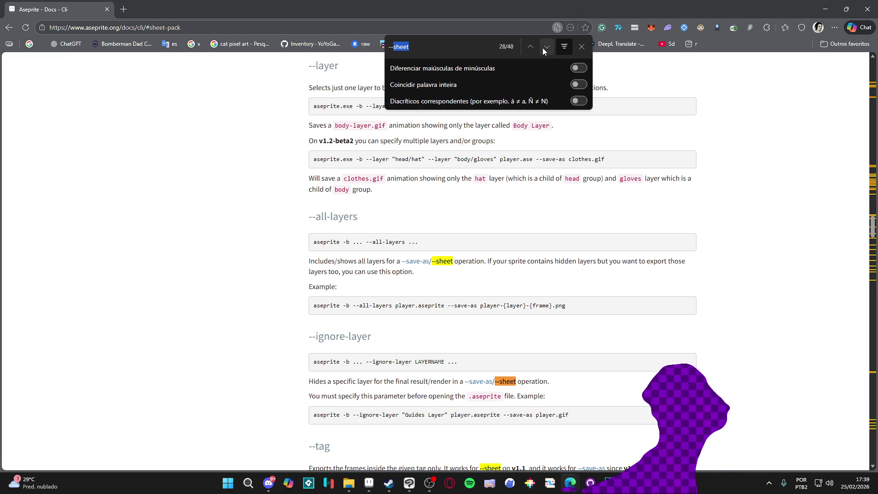
{"action": "left_click", "coordinate": [544, 49]}
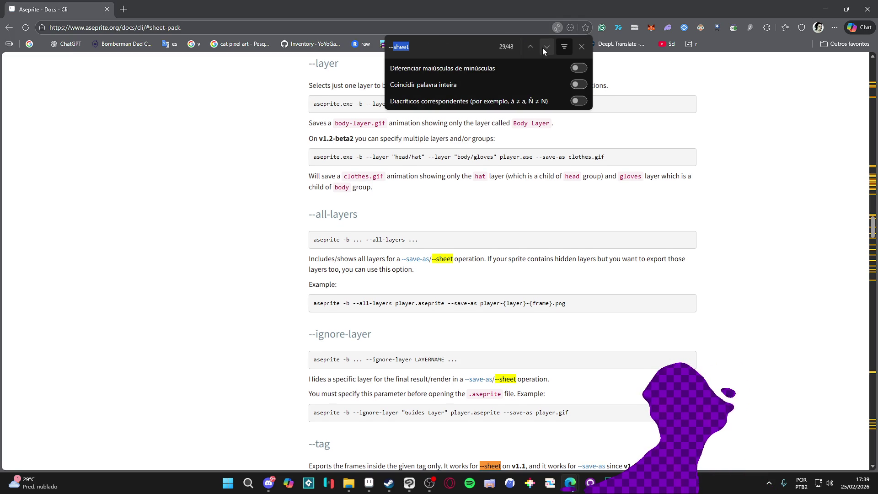
{"action": "scroll", "coordinate": [503, 155], "scroll_direction": "down", "scroll_amount": 4}
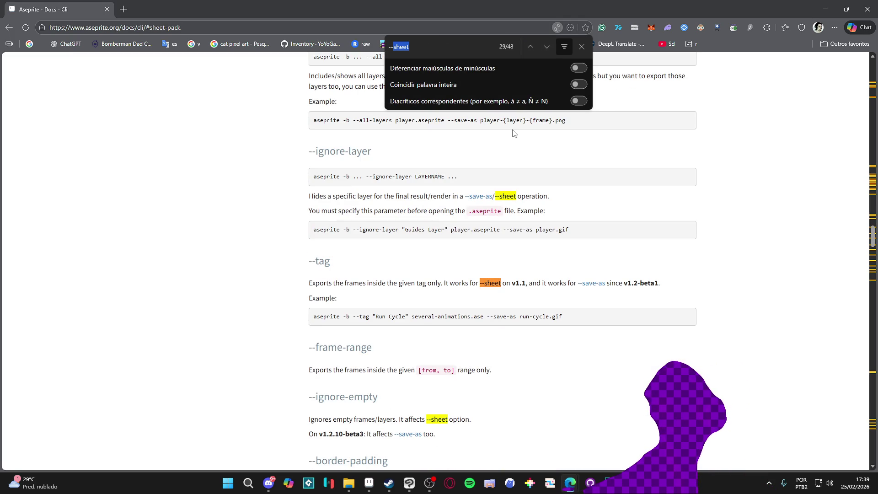
Step through --sheet mentions under --ignore-empty, padding options and --trim, then return to Notepad
{"action": "left_click", "coordinate": [547, 48]}
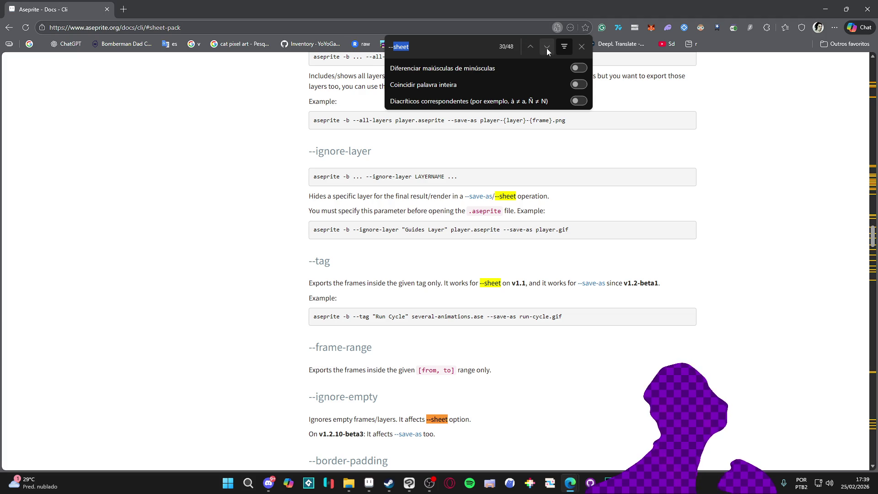
{"action": "left_click", "coordinate": [547, 48]}
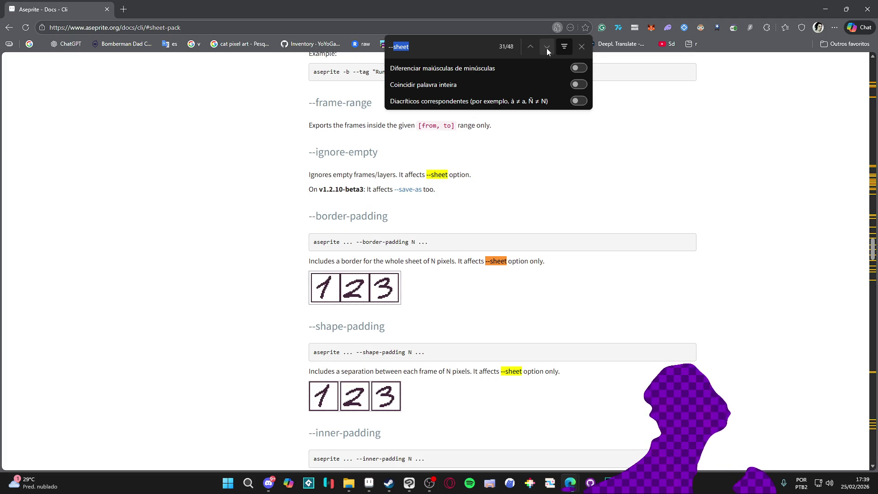
{"action": "left_click", "coordinate": [547, 48]}
{"action": "left_click", "coordinate": [547, 48]}
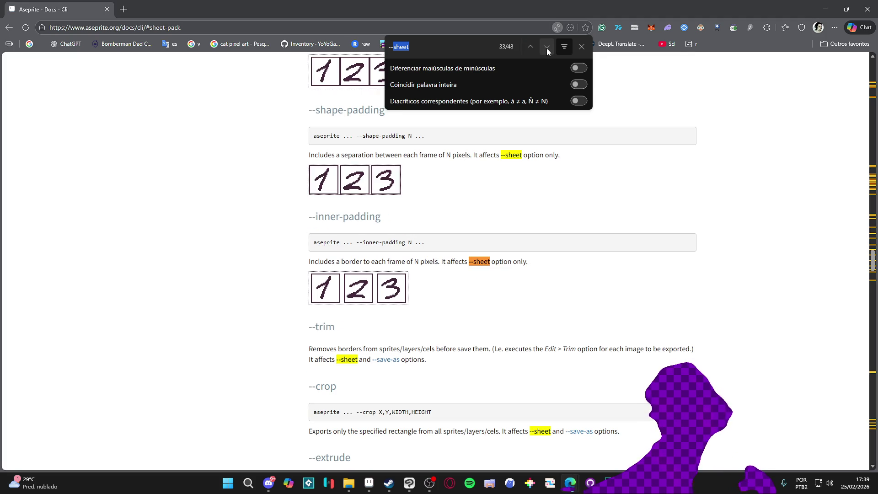
{"action": "left_click", "coordinate": [547, 48]}
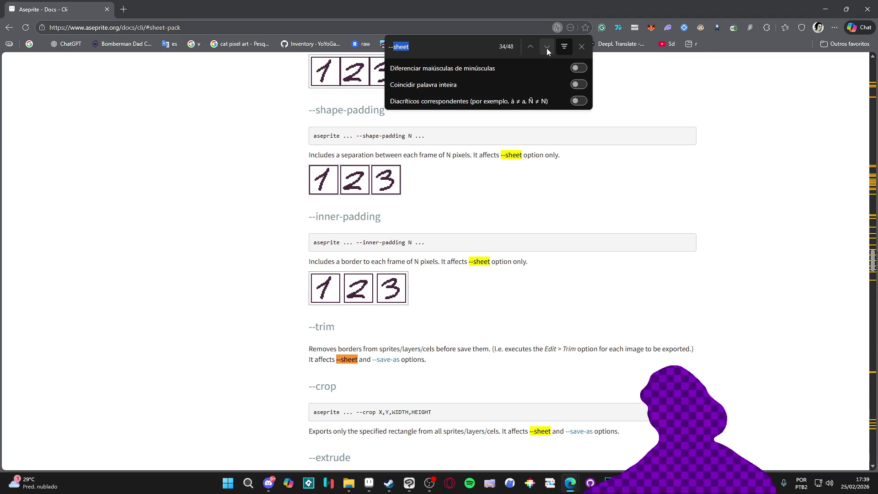
{"action": "left_click", "coordinate": [547, 48]}
{"action": "left_click", "coordinate": [547, 48]}
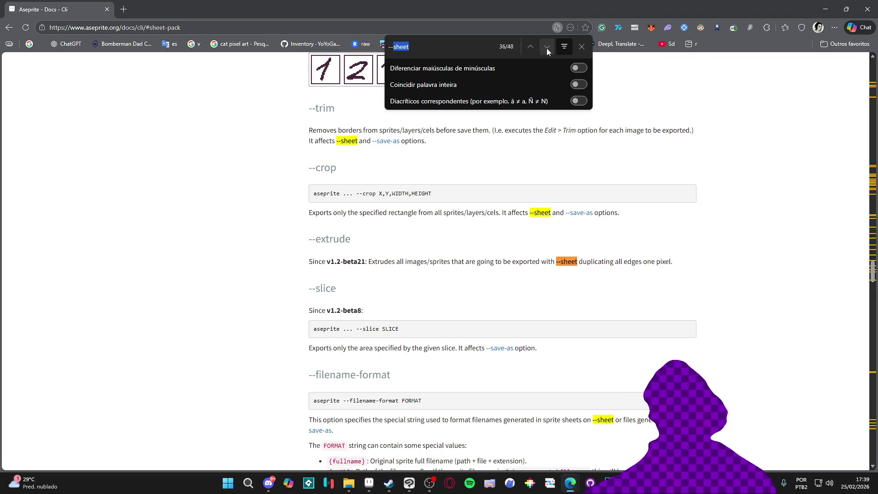
{"action": "scroll", "coordinate": [529, 206], "scroll_direction": "down", "scroll_amount": 4}
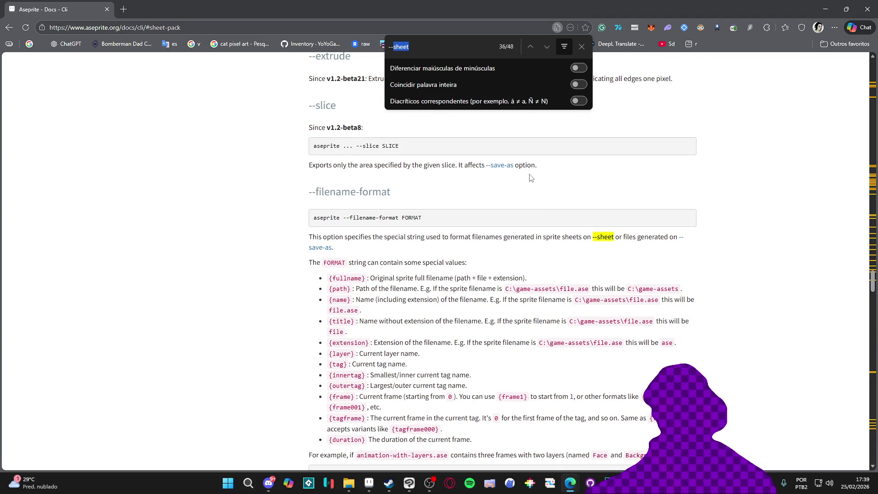
{"action": "left_click", "coordinate": [581, 46]}
{"action": "key", "text": "alt+Tab"}
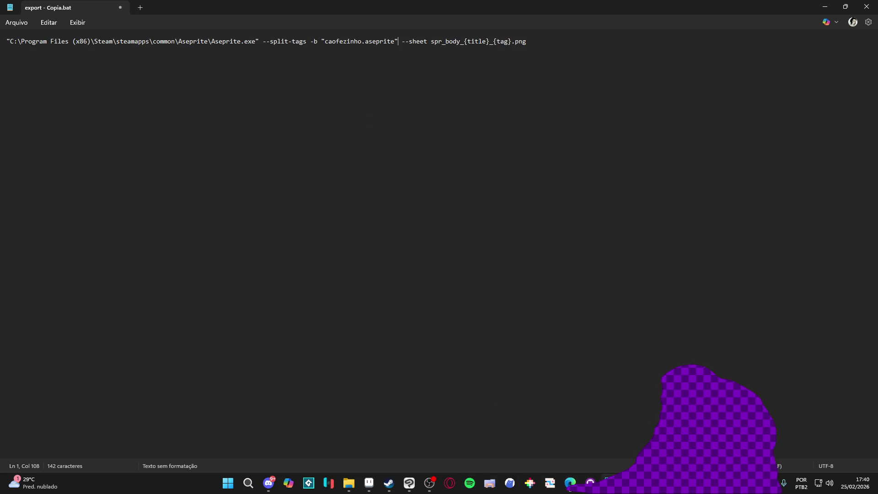
Leave export - Copia.bat unchanged and minimize Notepad to reveal the caofezinho folder
{"action": "left_click", "coordinate": [570, 483]}
{"action": "mouse_move", "coordinate": [372, 489]}
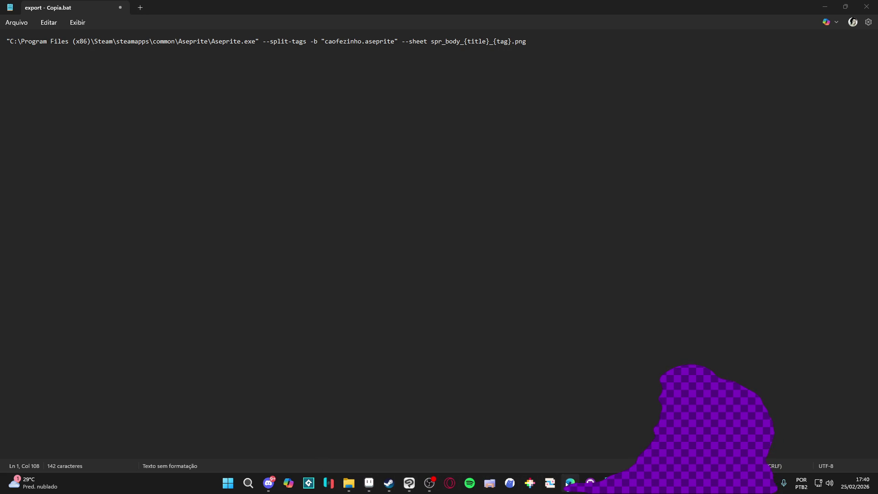
{"action": "left_click", "coordinate": [825, 6]}
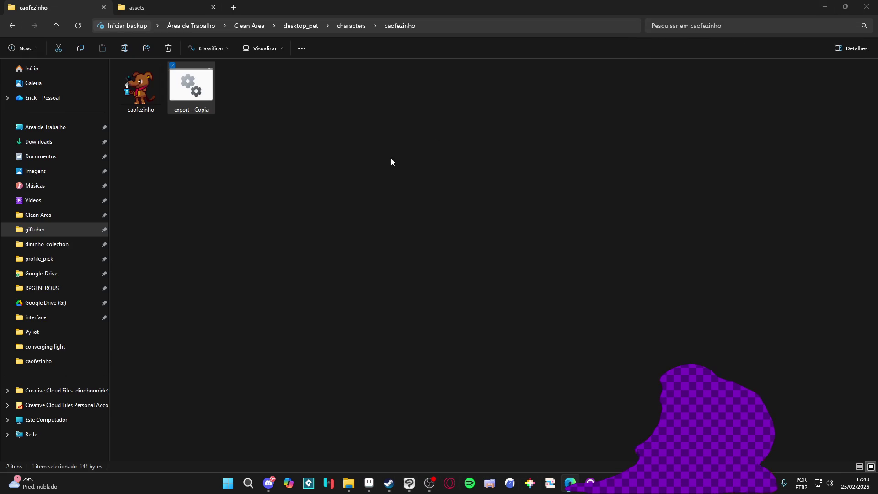
Select caofezinho.aseprite, switch to Aseprite, and open Export Sprite Sheet with Ctrl+E
{"action": "left_click", "coordinate": [150, 99]}
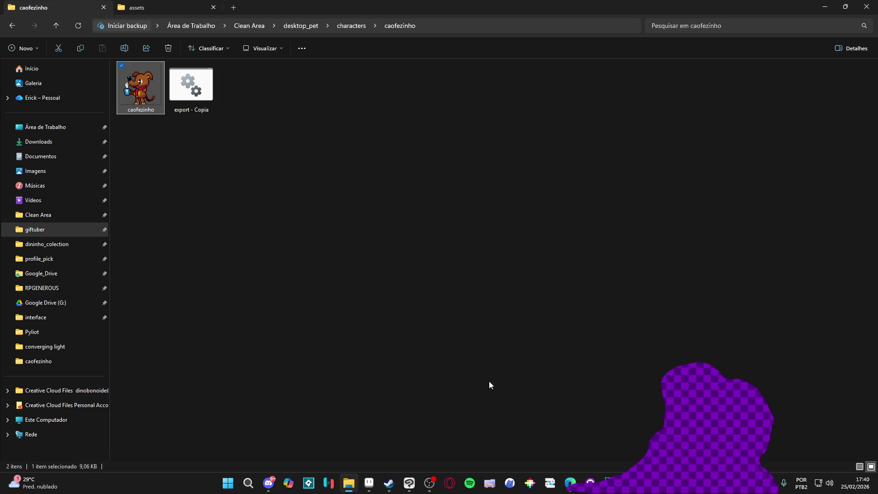
{"action": "left_click", "coordinate": [369, 483]}
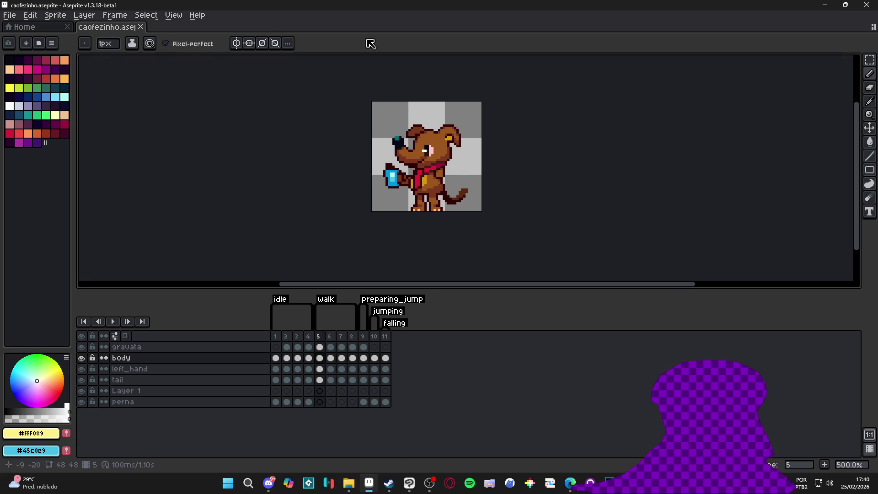
{"action": "key", "text": "ctrl+e"}
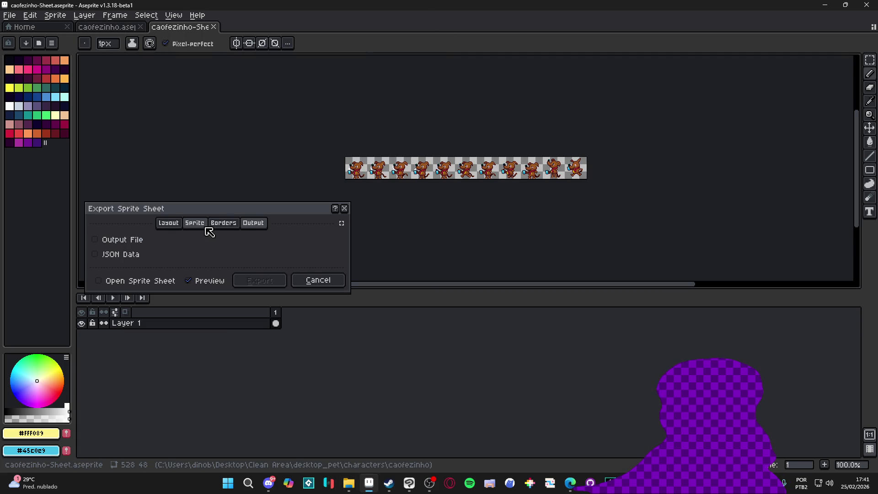
Enable Split Tags in Export Sprite Sheet for a 192×240 sheet, one row per tag
{"action": "left_click", "coordinate": [229, 224]}
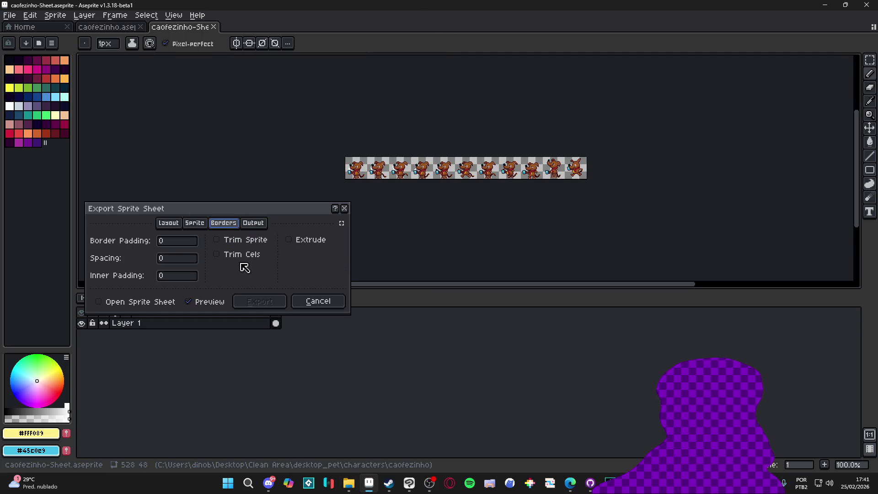
{"action": "left_click", "coordinate": [195, 225]}
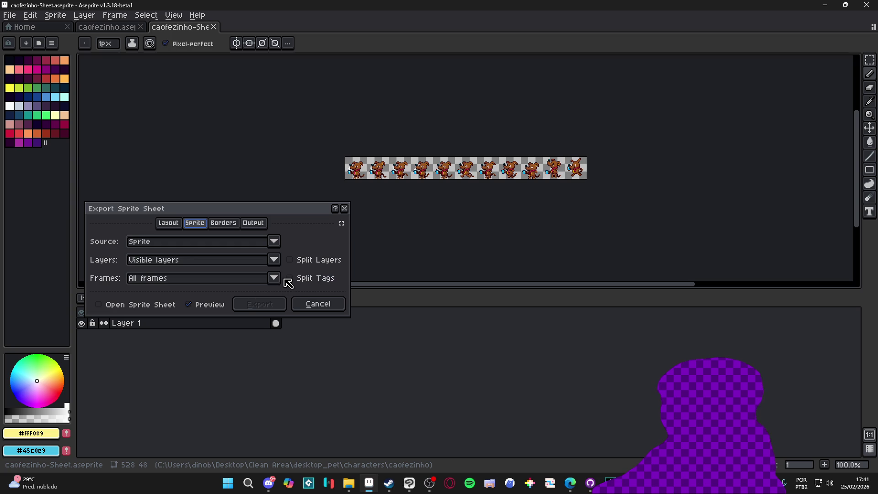
{"action": "left_click", "coordinate": [294, 280]}
{"action": "scroll", "coordinate": [557, 141], "scroll_direction": "up", "scroll_amount": 1}
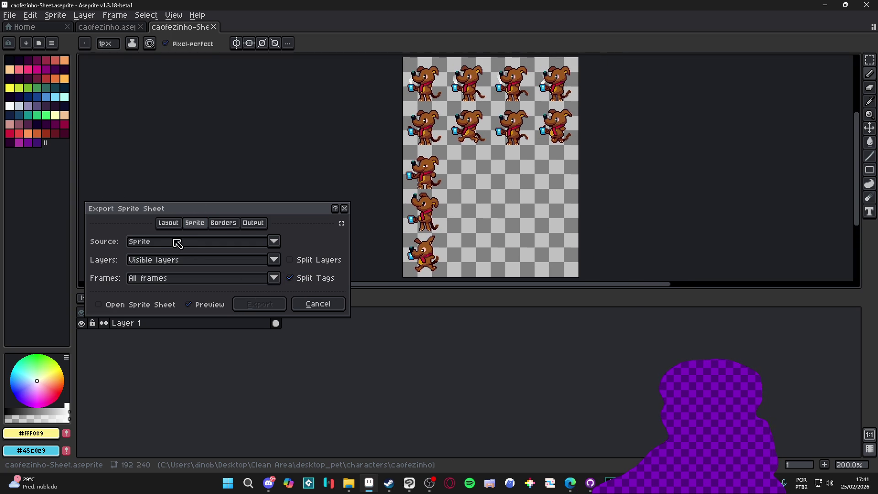
{"action": "left_click", "coordinate": [160, 279]}
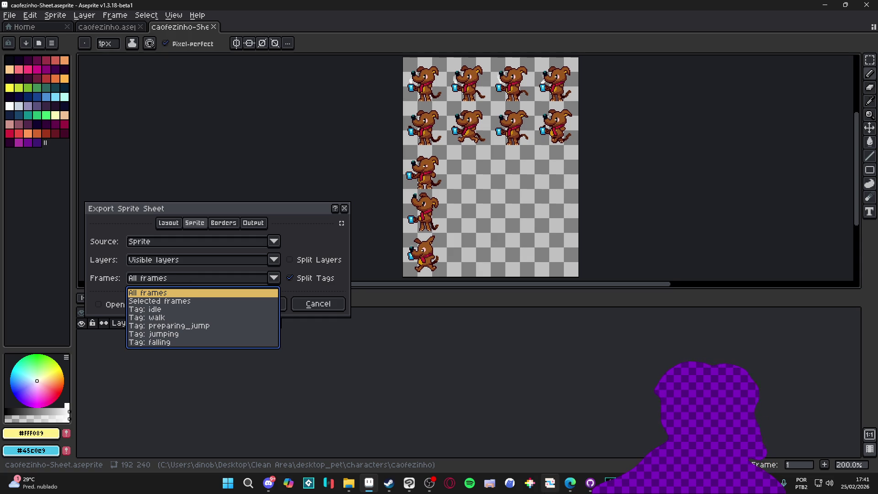
{"action": "left_click", "coordinate": [570, 483]}
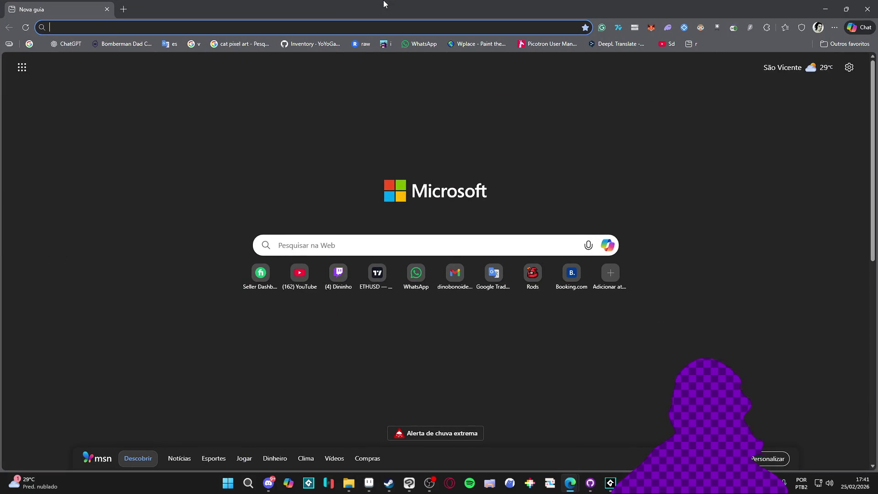
Load the Aseprite CLI docs page by entering 'aseprite cli' in Edge's address bar
{"action": "type", "text": "cli"}
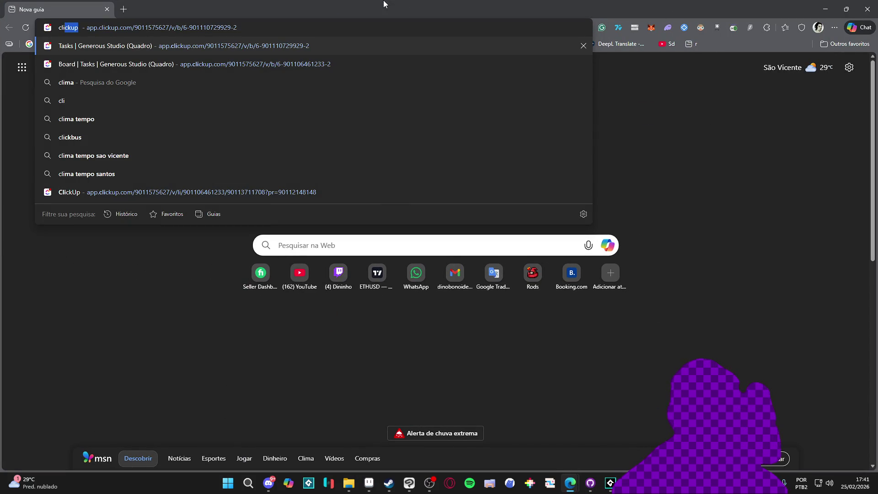
{"action": "type", "text": "ckup"}
{"action": "key", "text": "ctrl+a"}
{"action": "type", "text": "aseprite "}
{"action": "type", "text": "cli"}
{"action": "key", "text": "Down"}
{"action": "key", "text": "Down"}
{"action": "key", "text": "Down"}
{"action": "key", "text": "Down"}
{"action": "key", "text": "Down"}
{"action": "key", "text": "Return"}
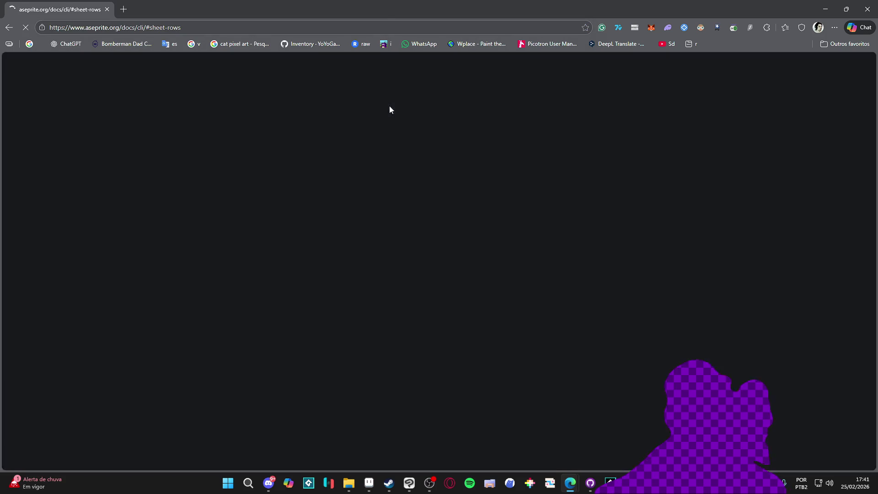
Search the page for 'frames' and scroll through matches around --frame-tag and --trim
{"action": "scroll", "coordinate": [486, 216], "scroll_direction": "down", "scroll_amount": 8}
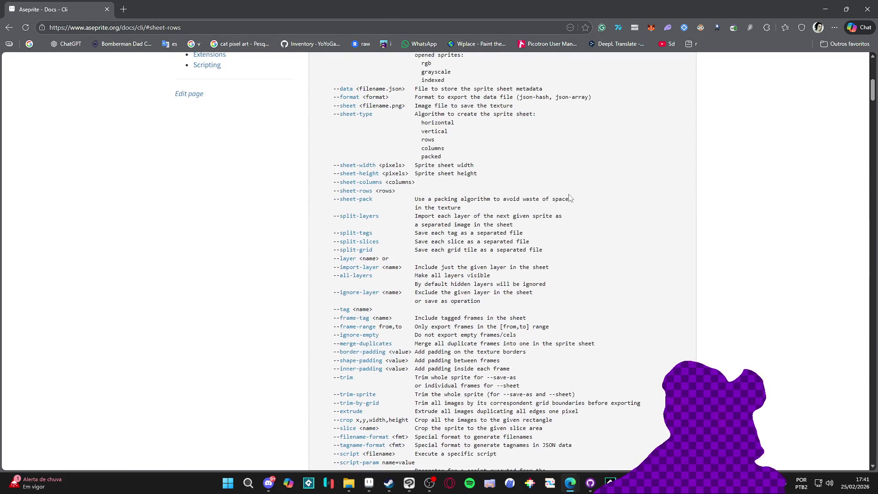
{"action": "key", "text": "ctrl+f"}
{"action": "type", "text": "fram"}
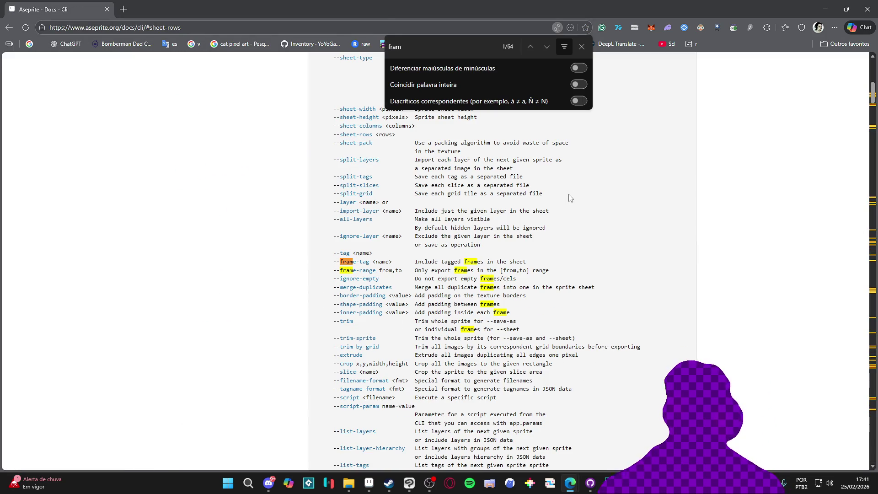
{"action": "type", "text": "e"}
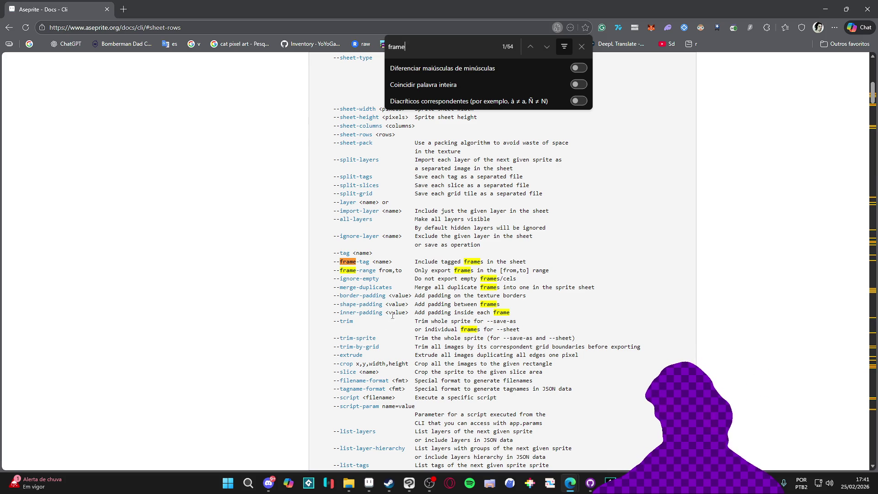
{"action": "left_click", "coordinate": [347, 321]}
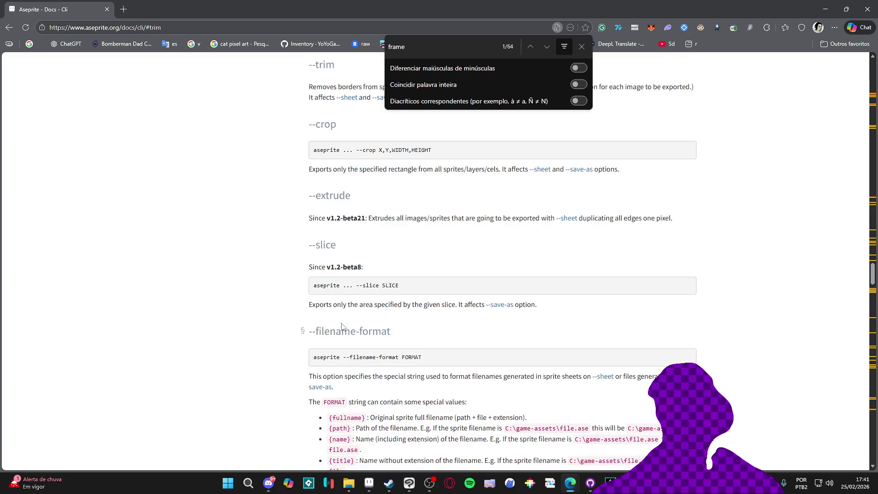
{"action": "left_click", "coordinate": [581, 47]}
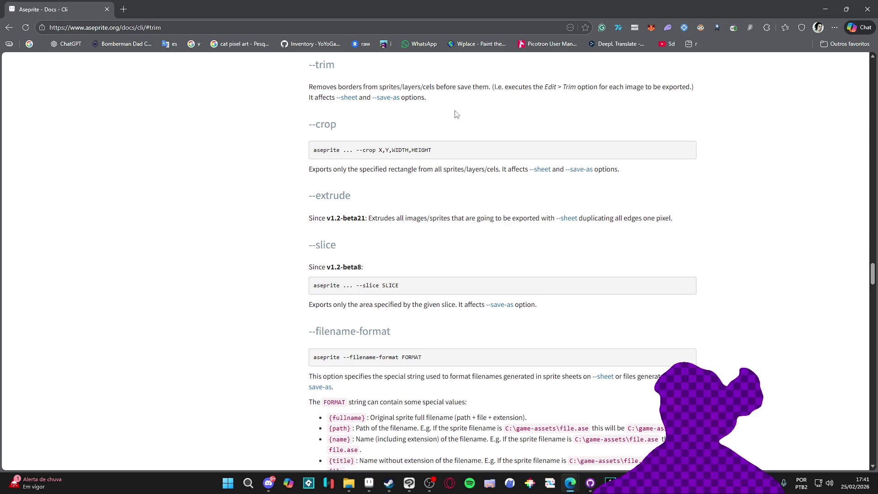
{"action": "key", "text": "ctrl+f"}
{"action": "type", "text": "fram"}
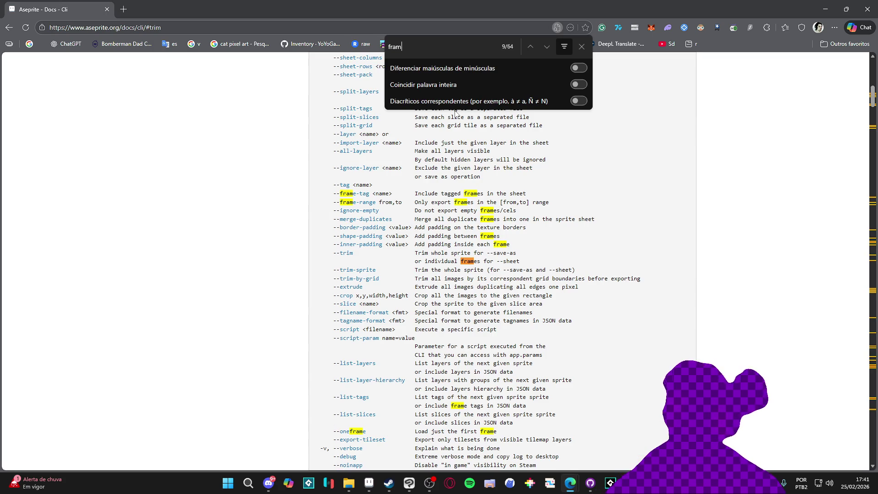
{"action": "type", "text": "es"}
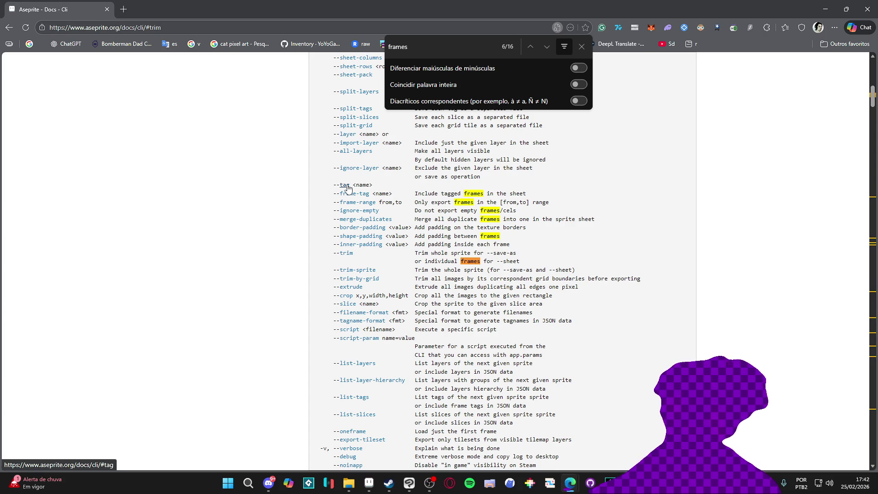
{"action": "scroll", "coordinate": [347, 188], "scroll_direction": "up", "scroll_amount": 1}
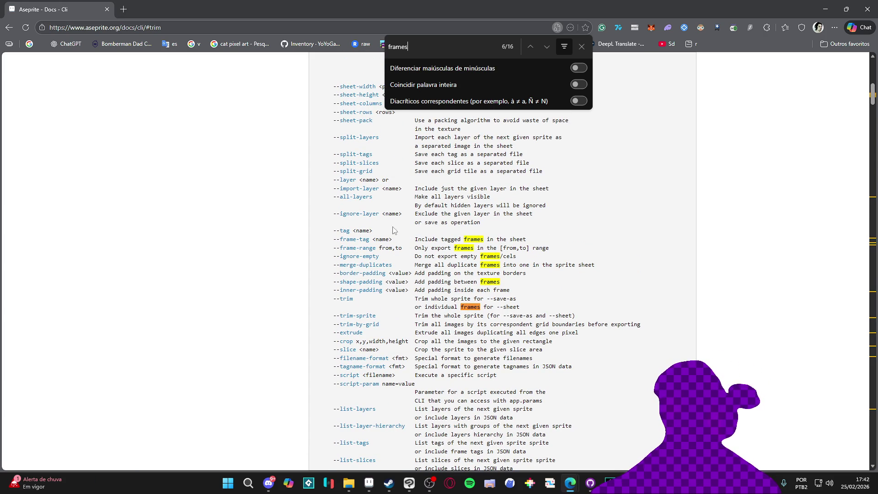
{"action": "scroll", "coordinate": [390, 214], "scroll_direction": "up", "scroll_amount": 1}
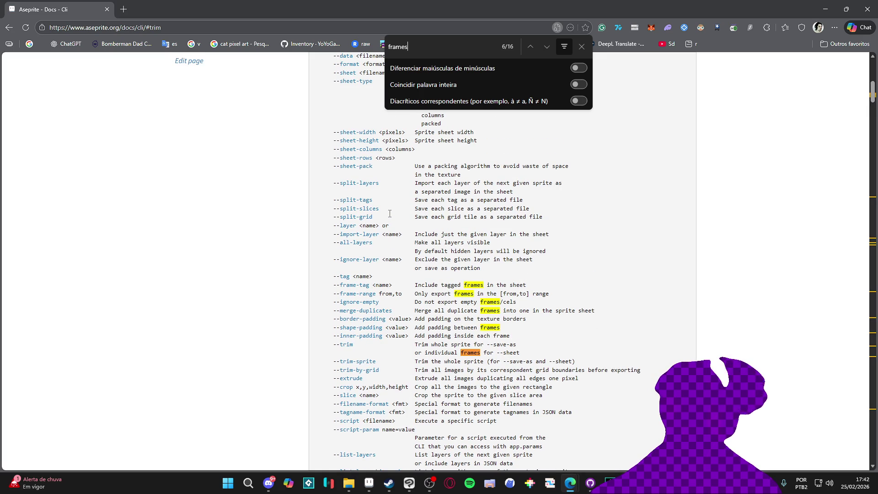
{"action": "scroll", "coordinate": [389, 214], "scroll_direction": "up", "scroll_amount": 2}
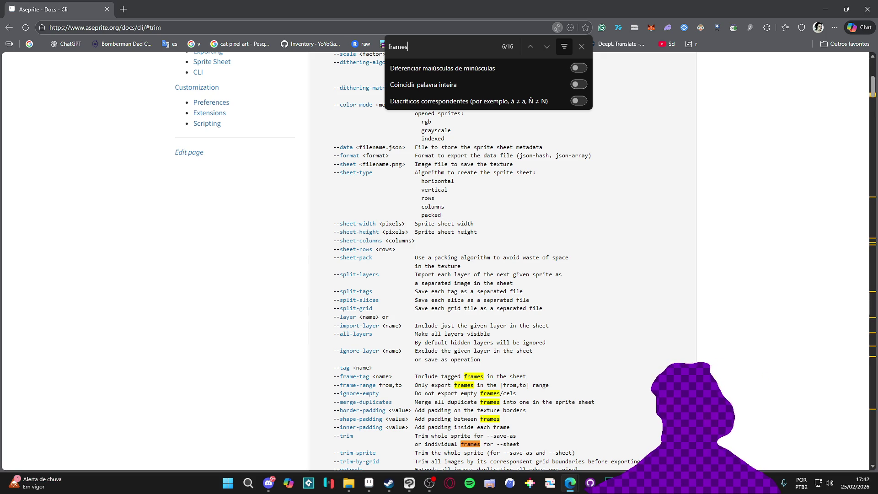
Review the Export Sprite Sheet's Borders, Layout and Sprite options, then return to the CLI docs
{"action": "left_click", "coordinate": [368, 483]}
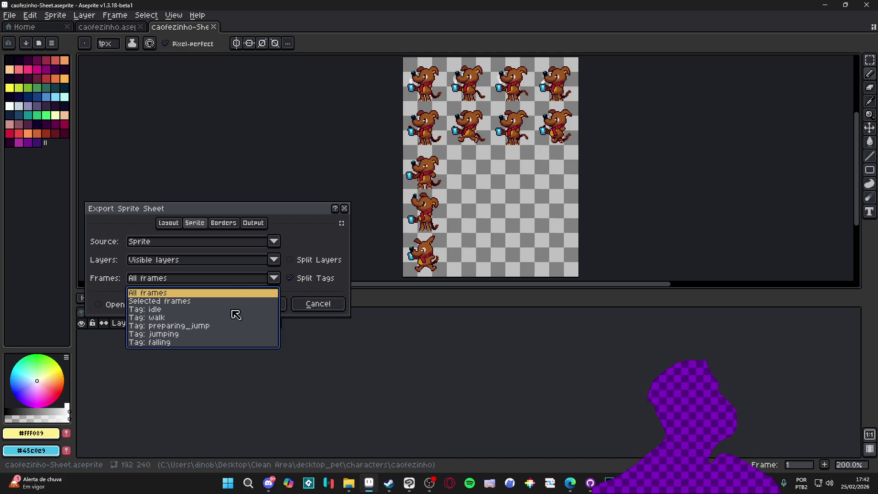
{"action": "left_click", "coordinate": [277, 263]}
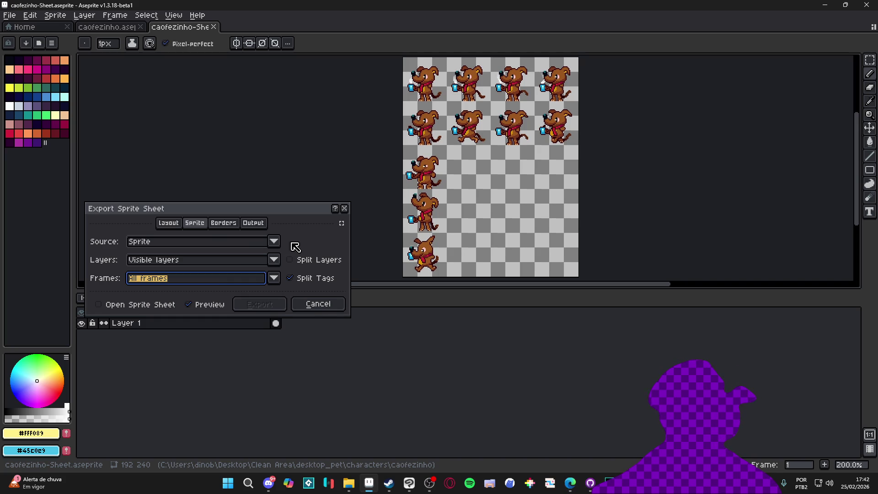
{"action": "left_click", "coordinate": [213, 223]}
{"action": "left_click", "coordinate": [187, 224]}
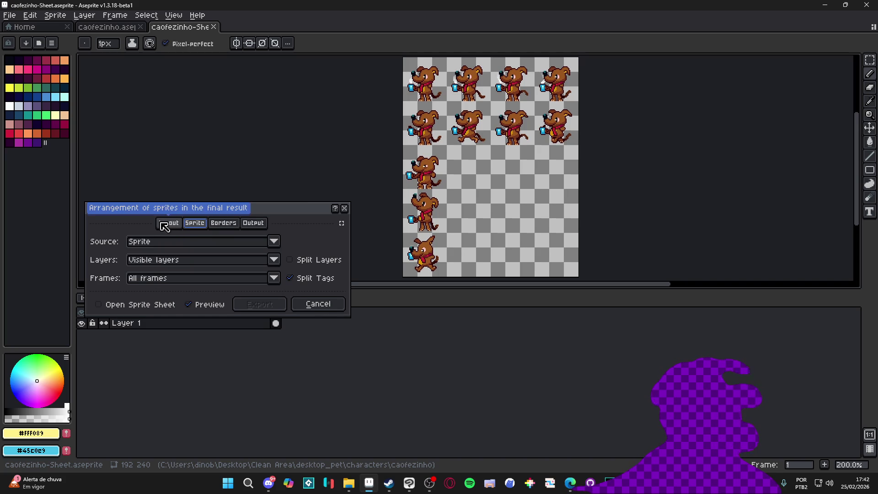
{"action": "left_click", "coordinate": [165, 226]}
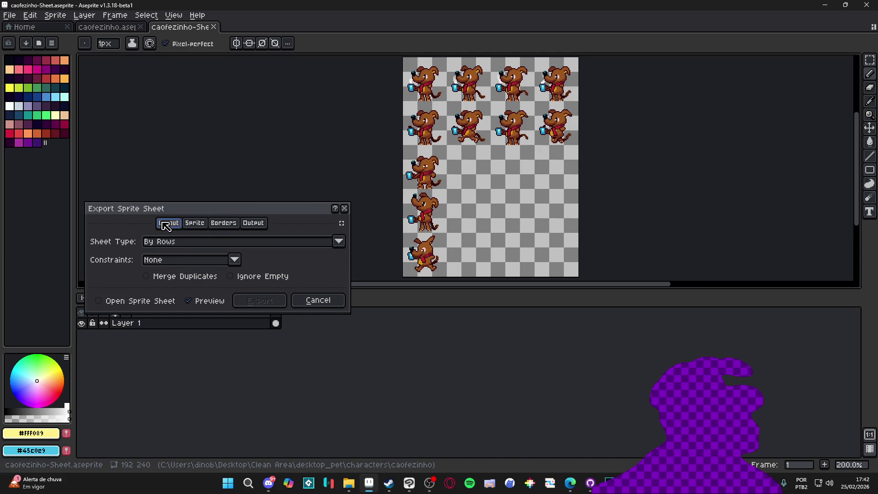
{"action": "left_click", "coordinate": [196, 224]}
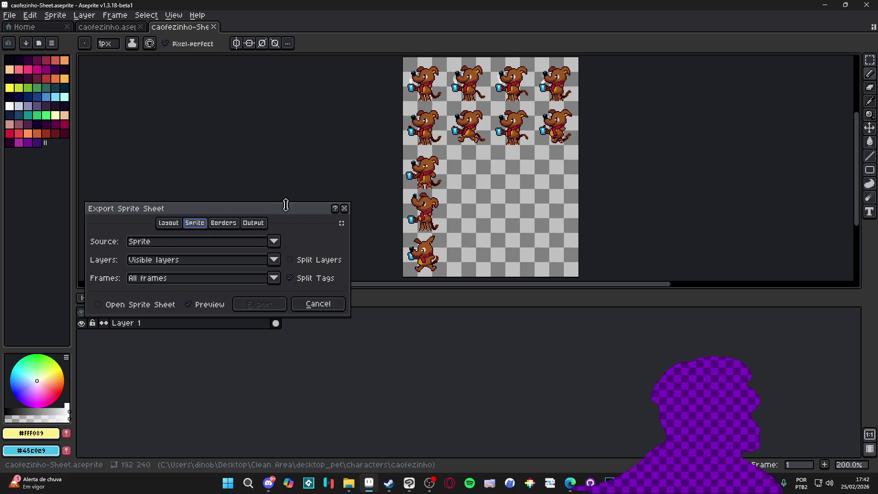
{"action": "key", "text": "alt+Tab"}
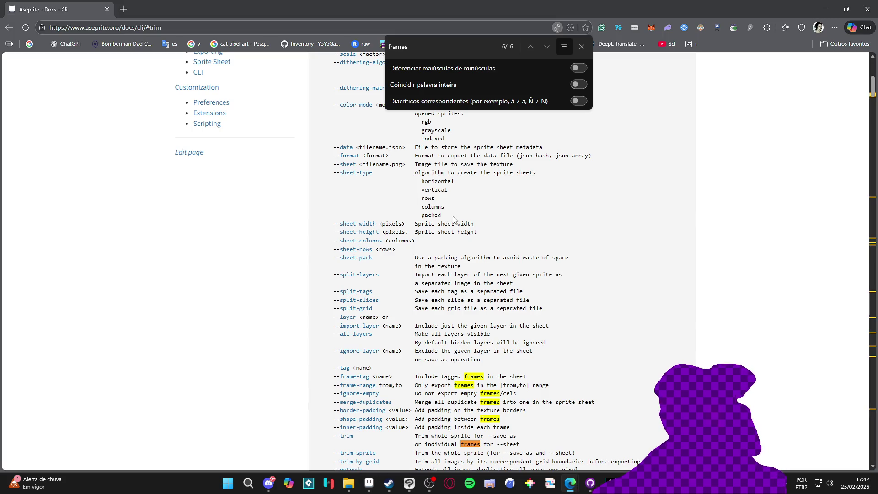
Copy the --split-tags example command from the Aseprite CLI docs and return to the caofezinho folder
{"action": "left_click", "coordinate": [357, 174]}
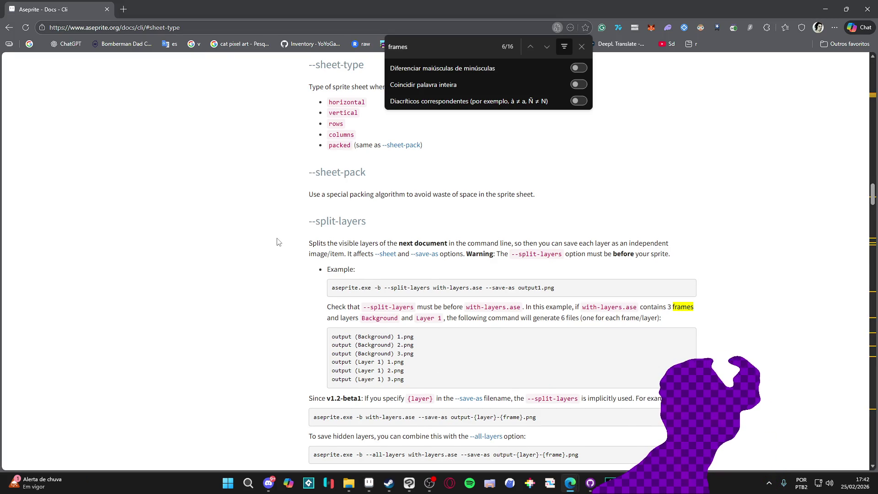
{"action": "scroll", "coordinate": [276, 241], "scroll_direction": "down", "scroll_amount": 2}
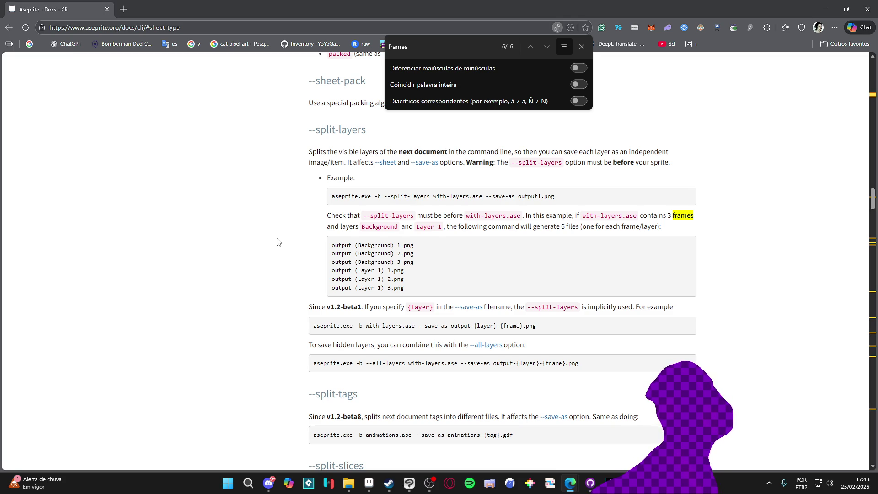
{"action": "scroll", "coordinate": [277, 241], "scroll_direction": "down", "scroll_amount": 2}
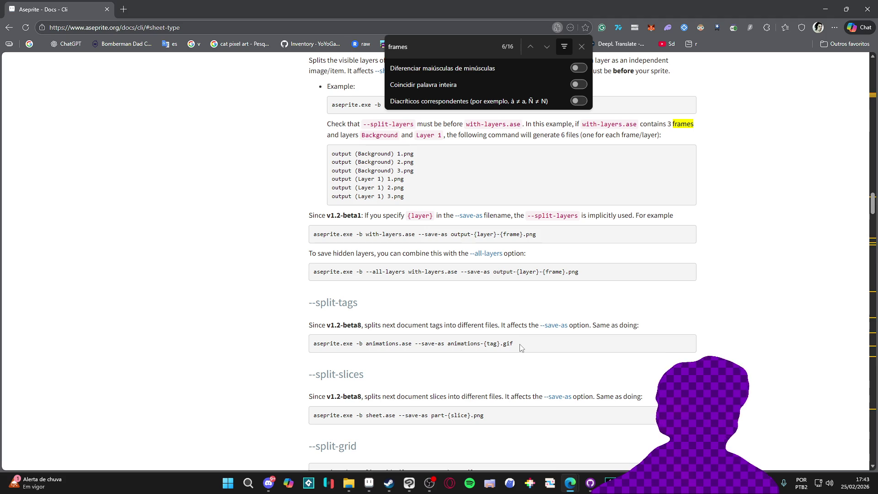
{"action": "left_click_drag", "start_coordinate": [522, 347], "coordinate": [308, 343]}
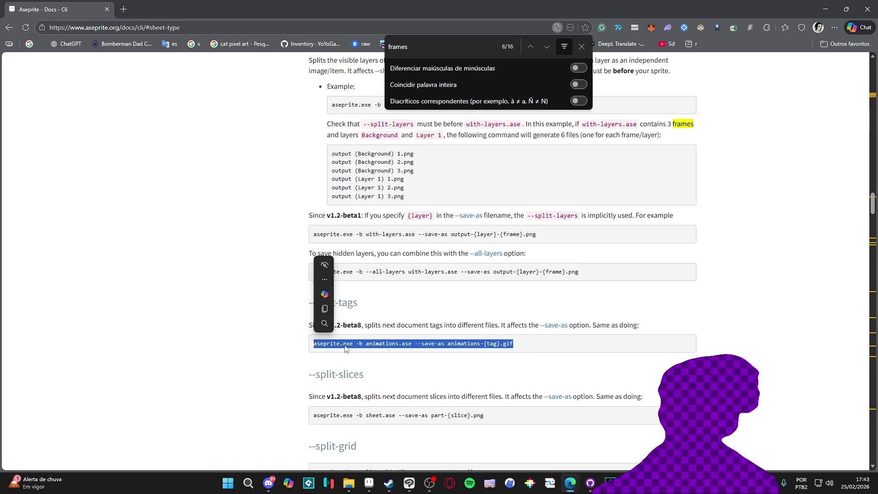
{"action": "left_click", "coordinate": [369, 484]}
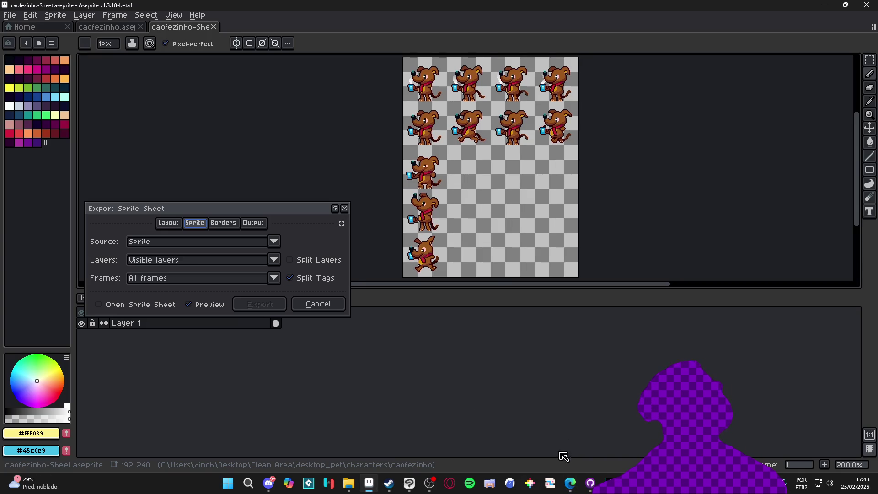
{"action": "left_click", "coordinate": [348, 484]}
Open export - Copia.bat in Notepad and paste the --split-tags example on a new line
{"action": "left_click", "coordinate": [185, 101]}
{"action": "right_click", "coordinate": [183, 79]}
{"action": "left_click", "coordinate": [206, 96]}
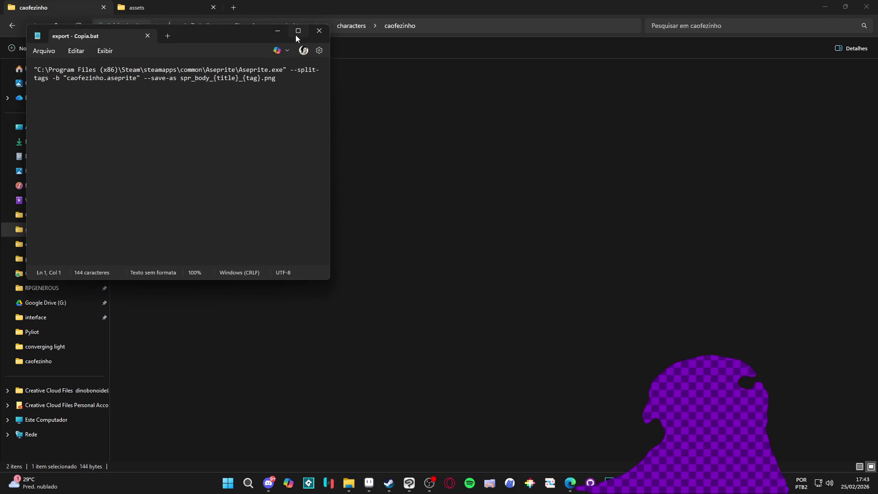
{"action": "left_click", "coordinate": [298, 30]}
{"action": "key", "text": "ctrl+a"}
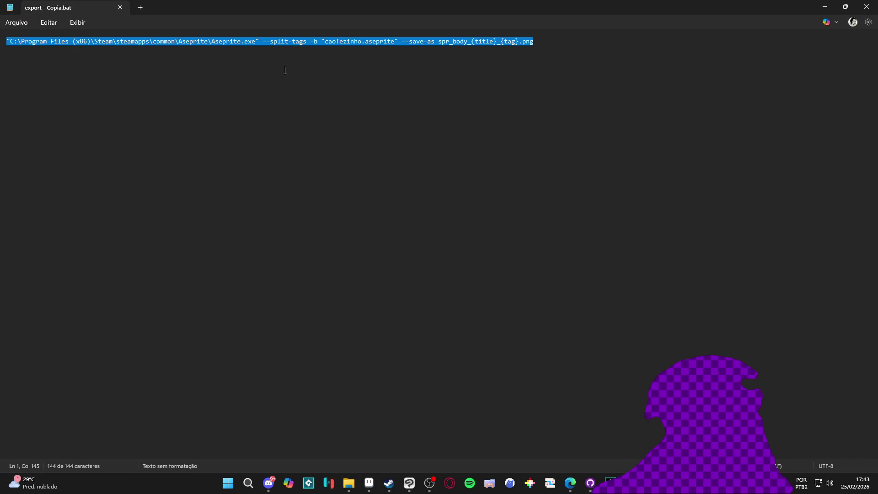
{"action": "left_click", "coordinate": [481, 69]}
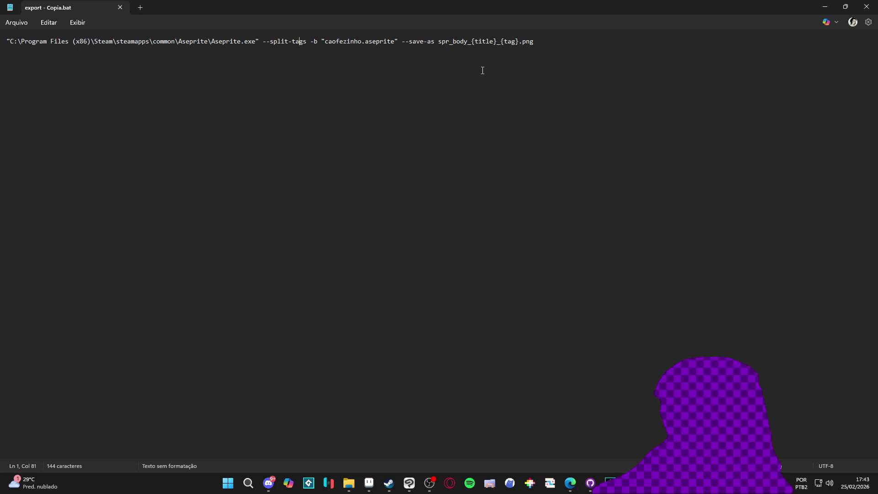
{"action": "key", "text": "Return"}
{"action": "type", "text": "aseprite.exe -b animations.ase --save-as animations-{tag}.gif"}
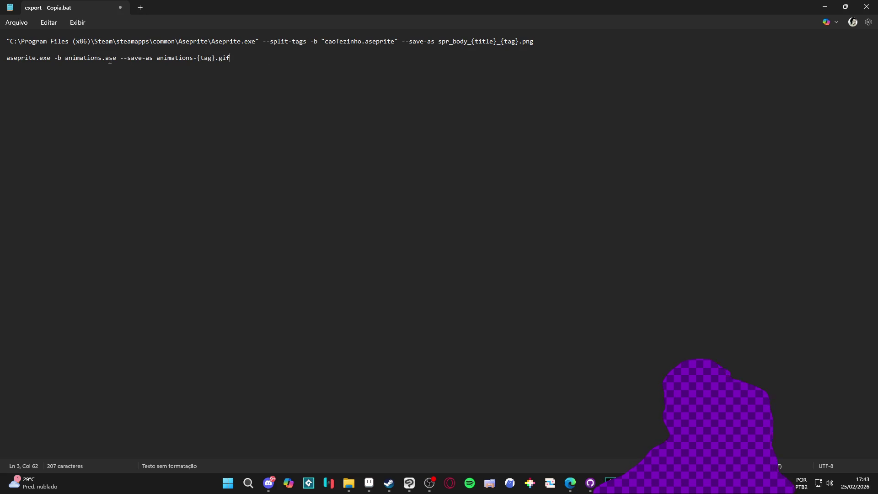
Swap in the example's --save-as part with a .png extension, drop the extra line, and run the script
{"action": "left_click_drag", "start_coordinate": [123, 57], "coordinate": [287, 57]}
{"action": "key", "text": "ctrl+c"}
{"action": "left_click_drag", "start_coordinate": [556, 44], "coordinate": [405, 42]}
{"action": "key", "text": "ctrl+v"}
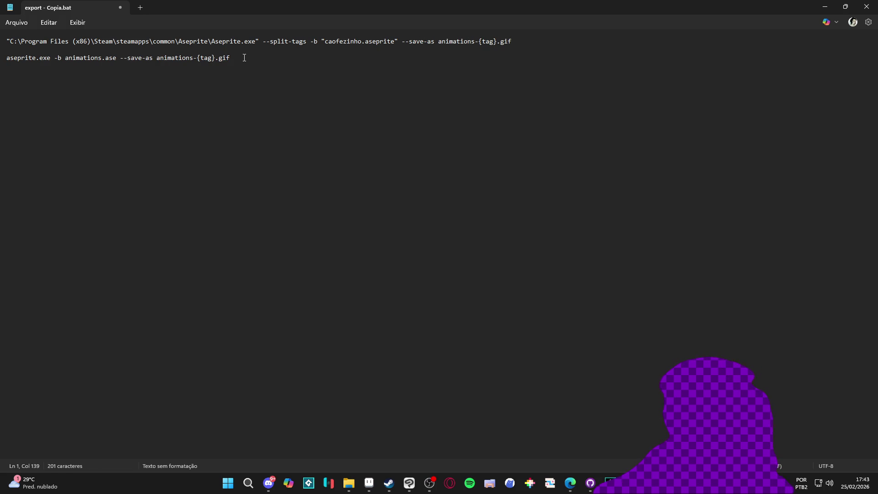
{"action": "double_click", "coordinate": [504, 42]}
{"action": "type", "text": "png"}
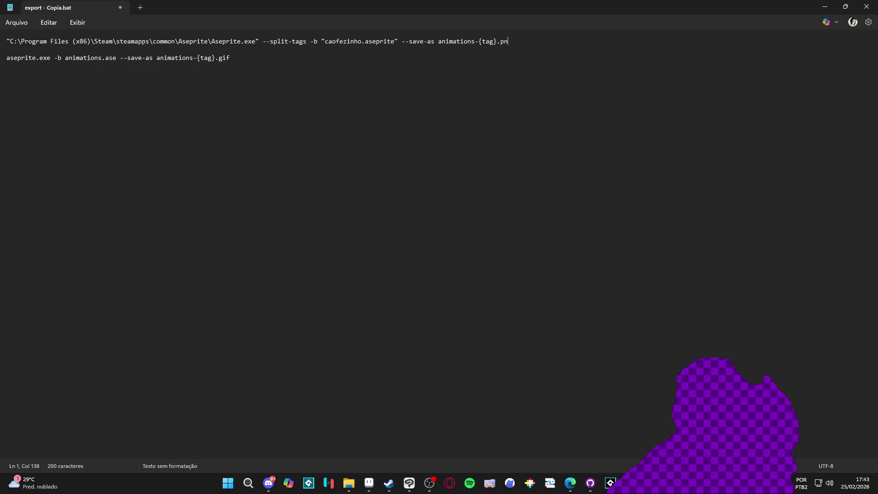
{"action": "triple_click", "coordinate": [328, 58]}
{"action": "key", "text": "BackSpace"}
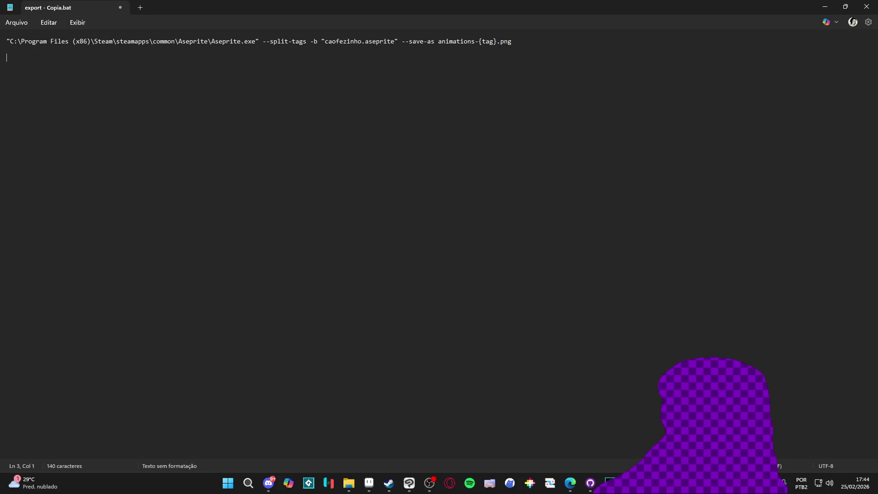
{"action": "key", "text": "BackSpace"}
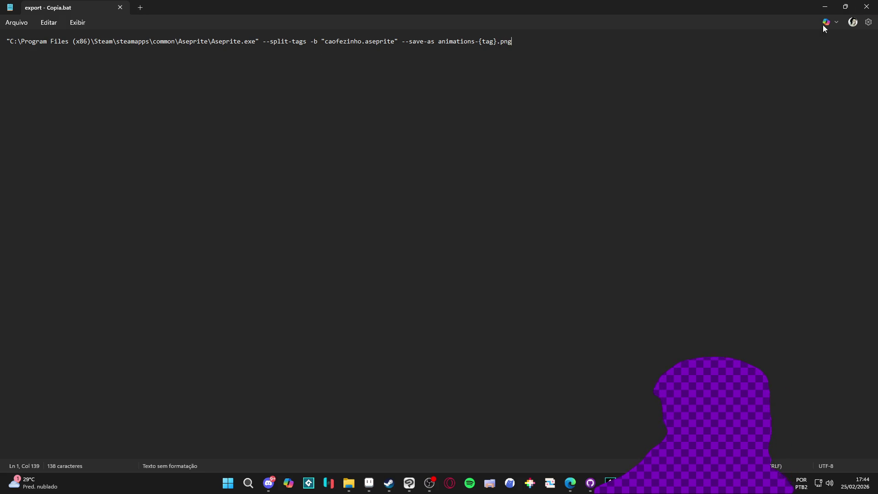
{"action": "left_click", "coordinate": [867, 6]}
{"action": "double_click", "coordinate": [187, 112]}
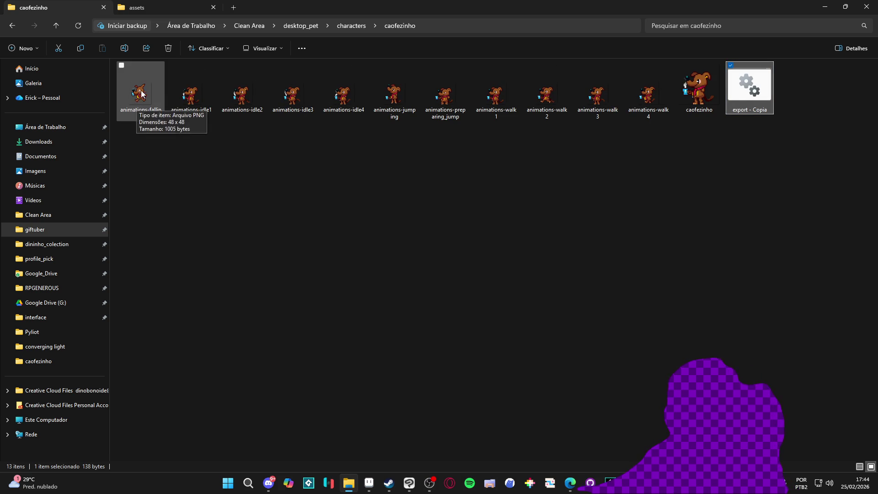
Inspect the exported animations-idle2 and animations-idle3 PNGs in the caofezinho folder
{"action": "left_click", "coordinate": [234, 106]}
{"action": "left_click", "coordinate": [289, 108]}
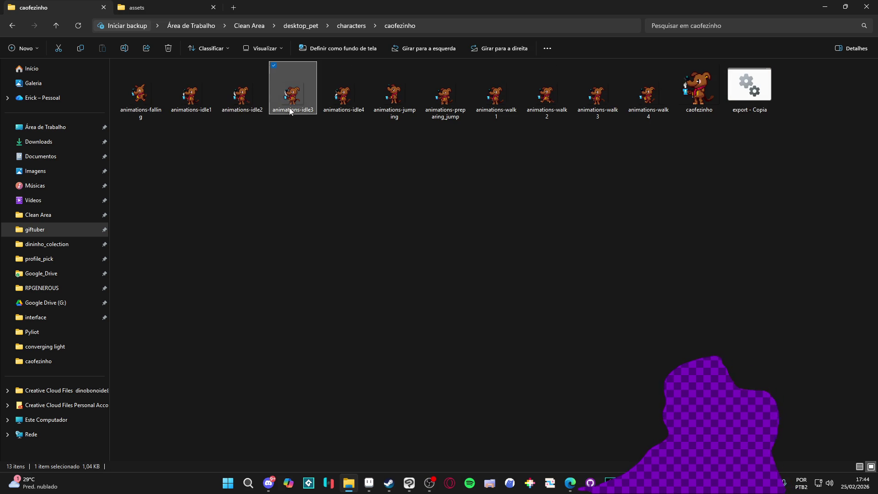
{"action": "left_click", "coordinate": [454, 150]}
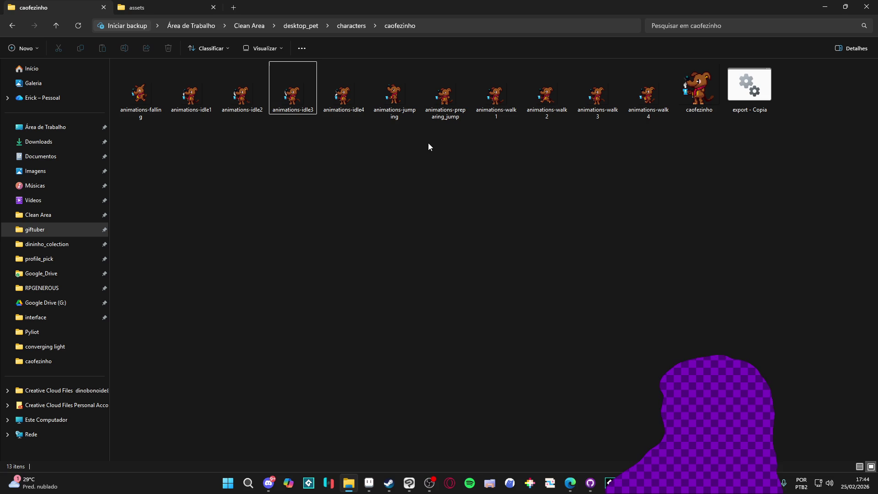
{"action": "right_click", "coordinate": [750, 81]}
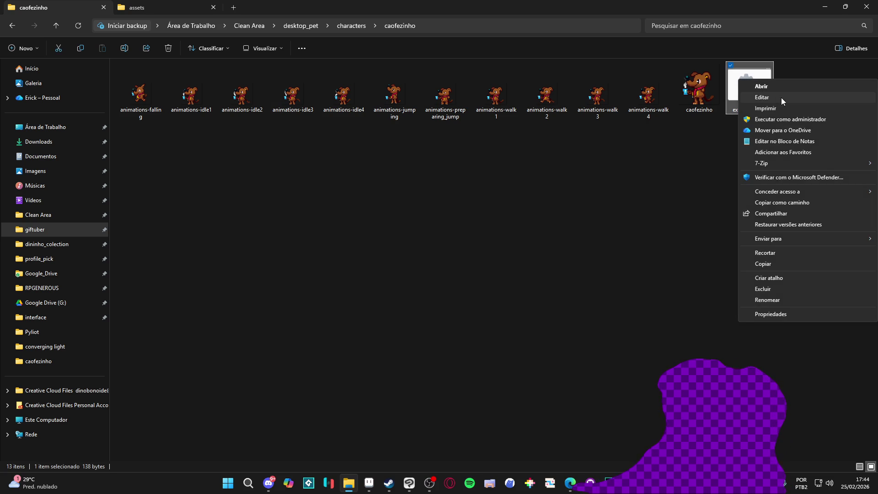
Replace the 'animations' prefix so the script saves as spr_body_{title}_{tag}.png
{"action": "left_click", "coordinate": [781, 97]}
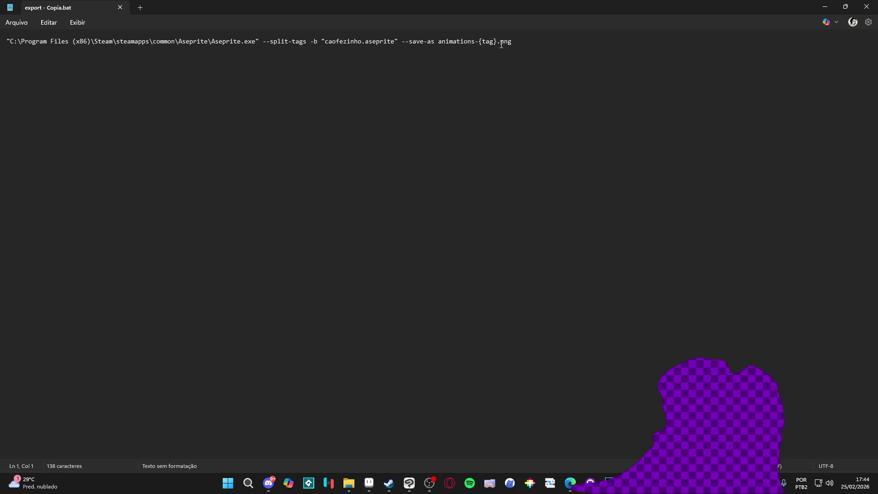
{"action": "double_click", "coordinate": [475, 41]}
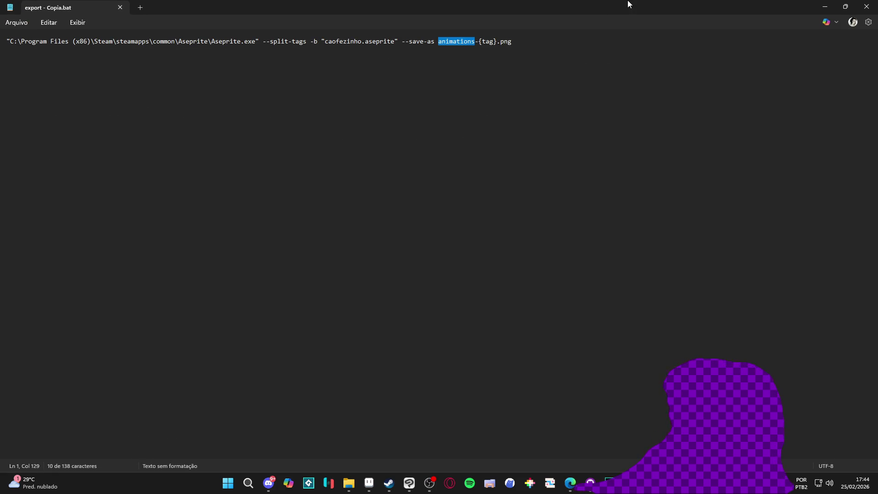
{"action": "type", "text": "spr_{"}
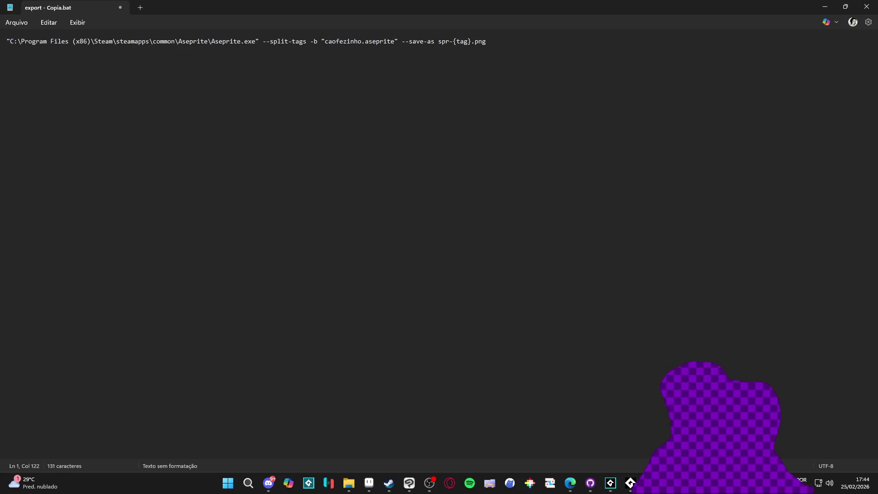
{"action": "type", "text": "}"}
{"action": "key", "text": "Left"}
{"action": "key", "text": "Left"}
{"action": "type", "text": "bdo"}
{"action": "key", "text": "BackSpace"}
{"action": "key", "text": "BackSpace"}
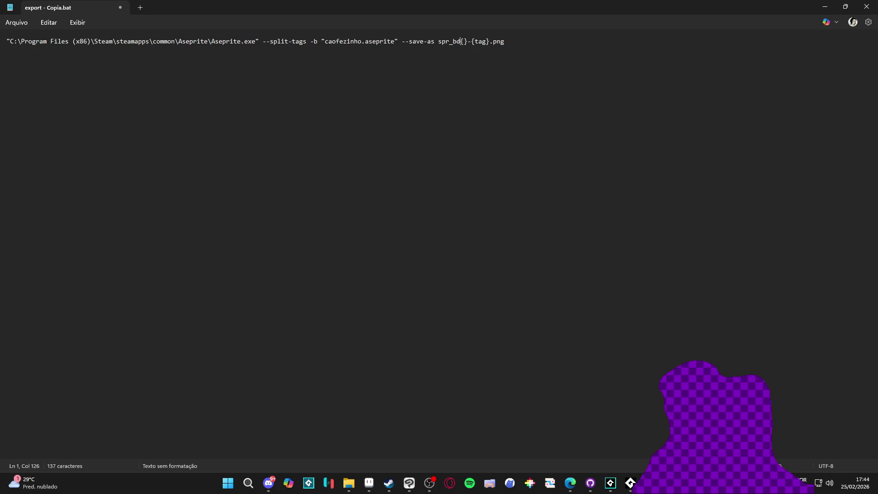
{"action": "type", "text": "ody_"}
{"action": "key", "text": "BackSpace"}
{"action": "key", "text": "BackSpace"}
{"action": "key", "text": "BackSpace"}
{"action": "type", "text": "body"}
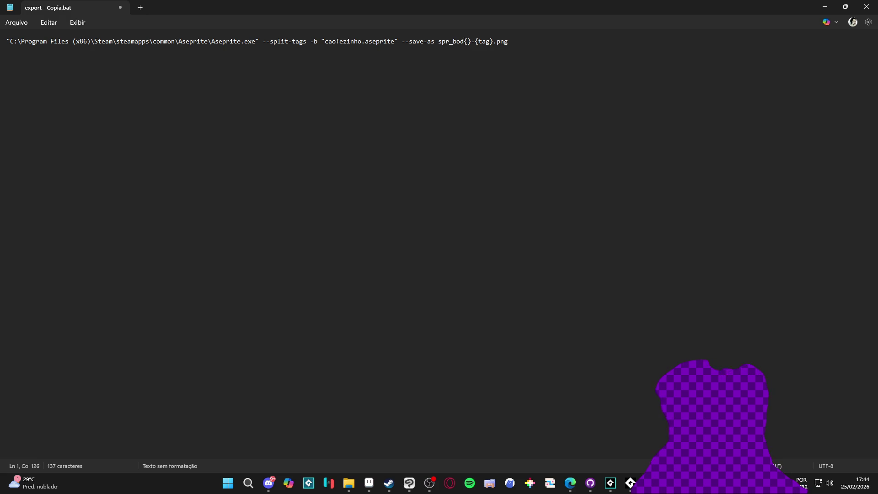
{"action": "type", "text": "_i"}
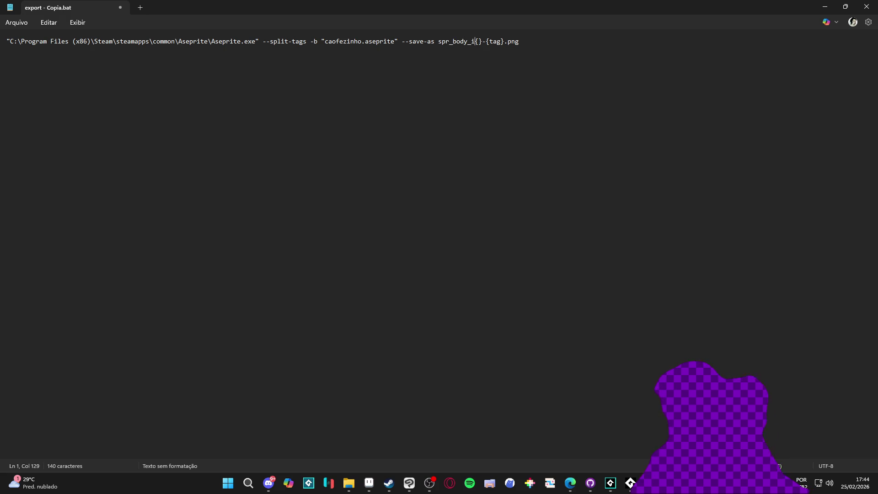
{"action": "key", "text": "BackSpace"}
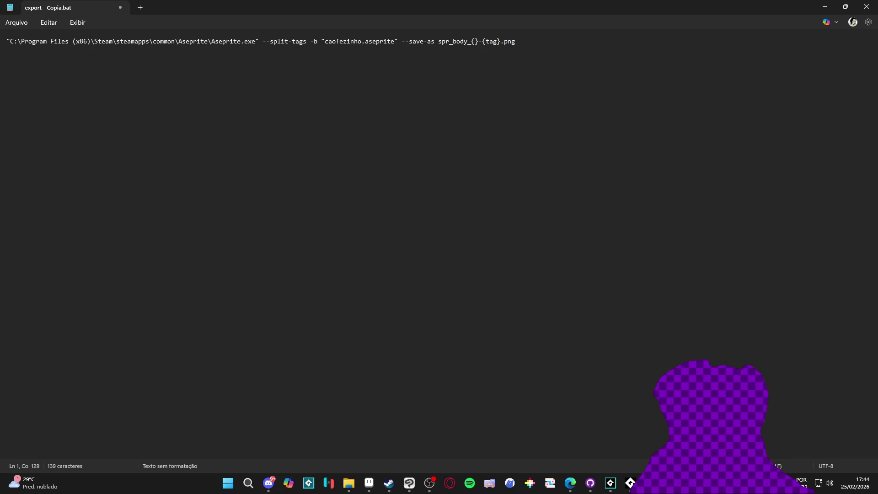
{"action": "type", "text": "title"}
{"action": "key", "text": "Right"}
{"action": "type", "text": "_{}"}
{"action": "left_click", "coordinate": [867, 6]}
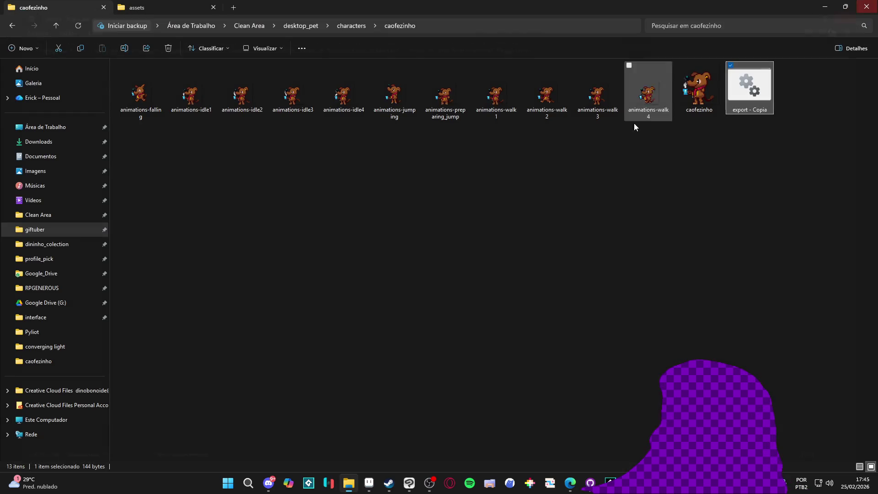
Delete the eleven old animations PNGs and rerun export - Copia.bat
{"action": "left_click_drag", "start_coordinate": [704, 160], "coordinate": [295, 122]}
{"action": "left_click_drag", "start_coordinate": [645, 136], "coordinate": [124, 87]}
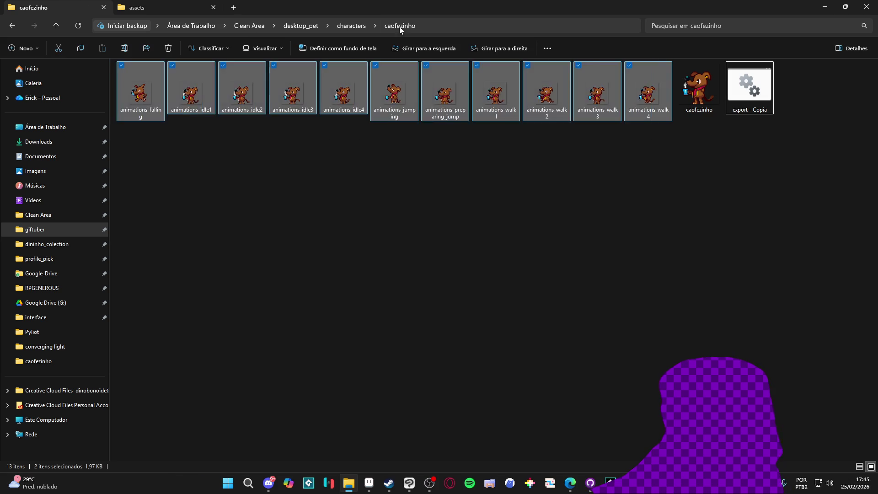
{"action": "key", "text": "Delete"}
{"action": "left_click", "coordinate": [187, 84]}
{"action": "double_click", "coordinate": [187, 84]}
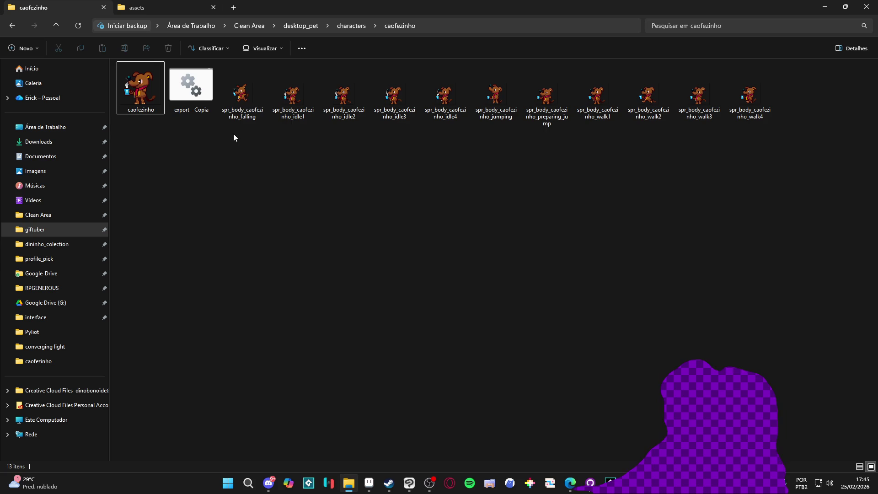
Inspect the new idle1, idle2, jumping, preparing_jump and walk1 frames, then reopen the script for editing
{"action": "left_click", "coordinate": [243, 110]}
{"action": "left_click", "coordinate": [295, 110]}
{"action": "left_click", "coordinate": [343, 114]}
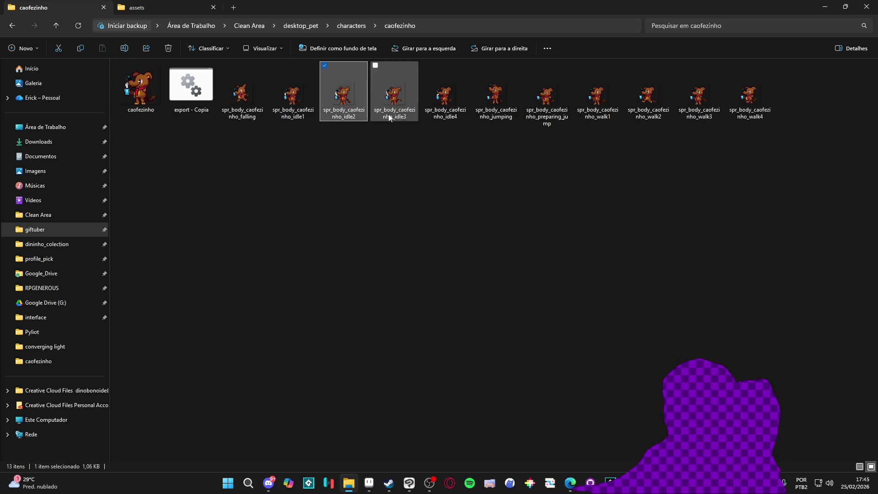
{"action": "left_click", "coordinate": [496, 105]}
{"action": "left_click", "coordinate": [547, 112]}
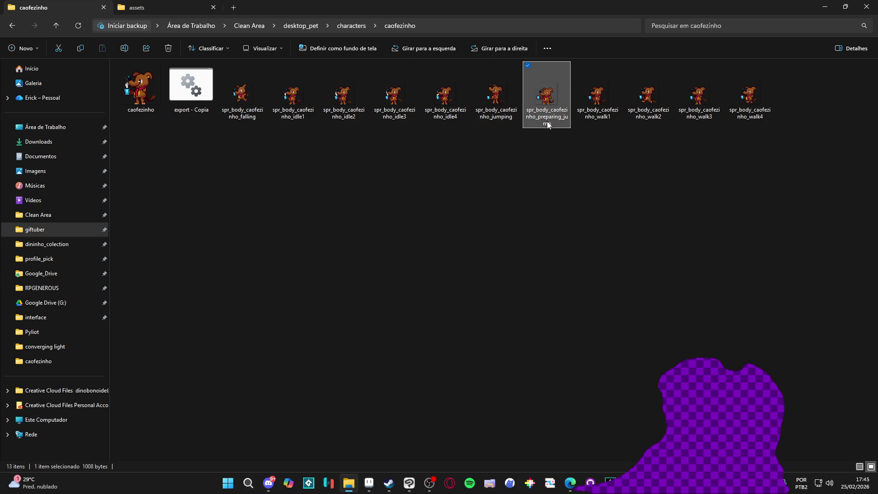
{"action": "left_click", "coordinate": [597, 108]}
{"action": "left_click", "coordinate": [514, 139]}
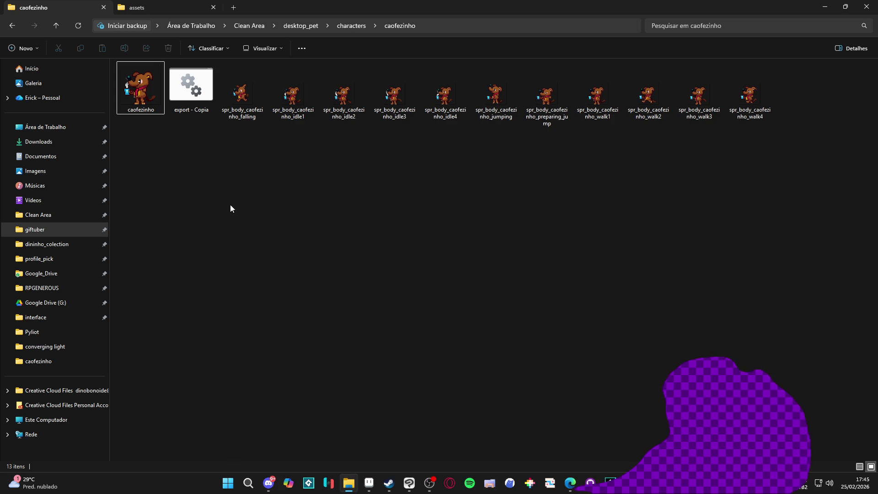
{"action": "mouse_move", "coordinate": [235, 108]}
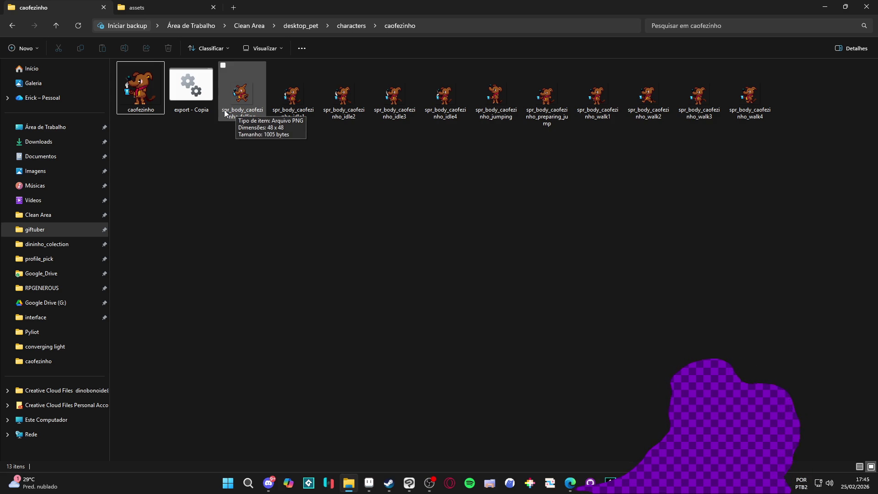
{"action": "right_click", "coordinate": [198, 102]}
{"action": "left_click", "coordinate": [235, 122]}
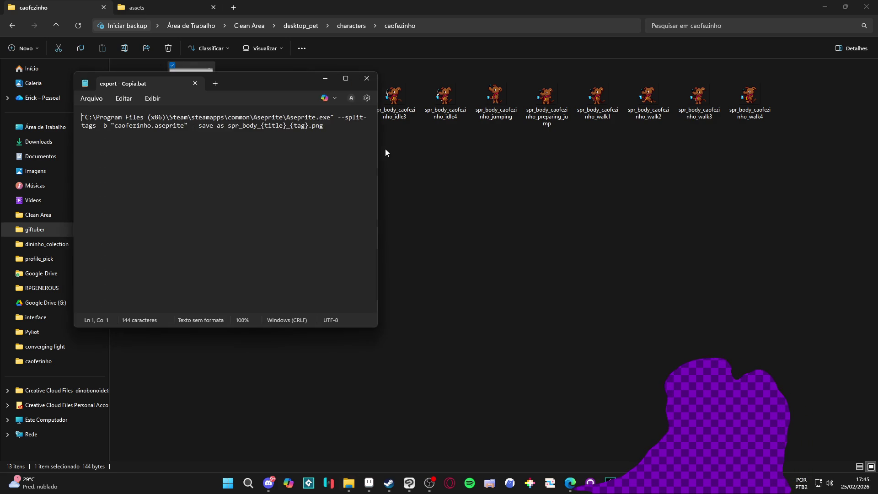
Change the script's --save-as option to --sheet and run it to produce a combined sheet
{"action": "left_click", "coordinate": [344, 81]}
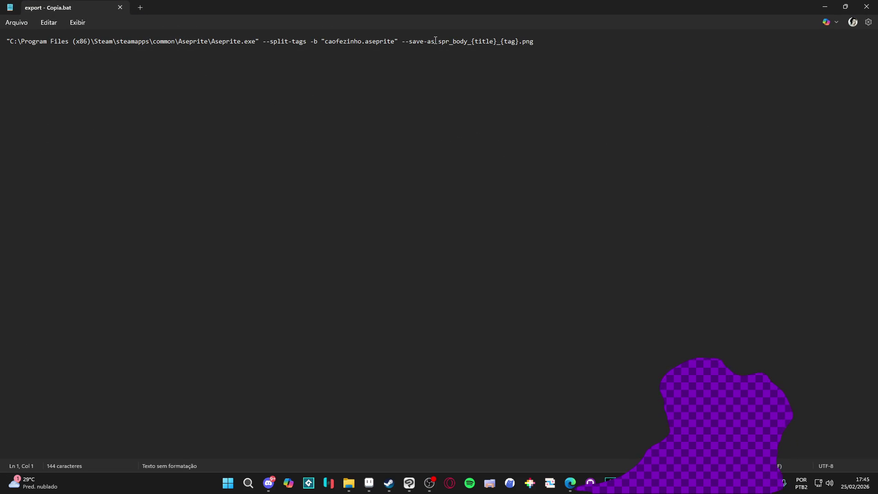
{"action": "left_click_drag", "start_coordinate": [435, 41], "coordinate": [416, 42]}
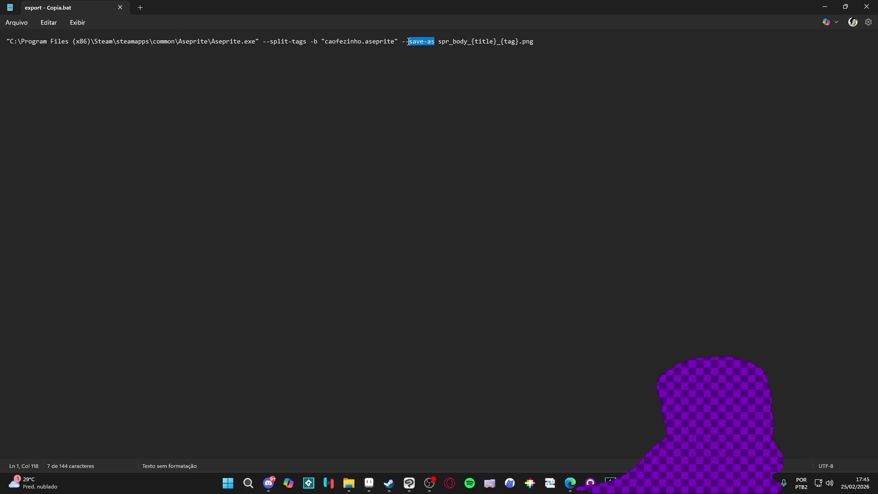
{"action": "type", "text": "sheet"}
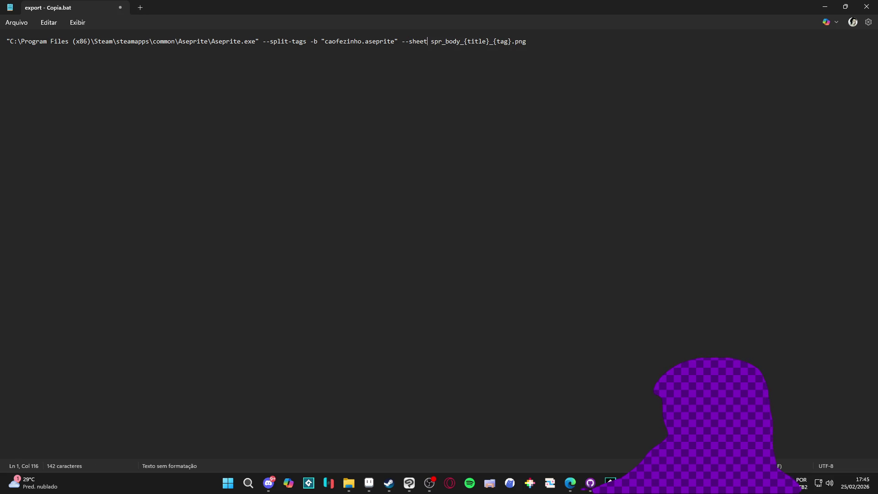
{"action": "left_click", "coordinate": [867, 7]}
{"action": "double_click", "coordinate": [194, 100]}
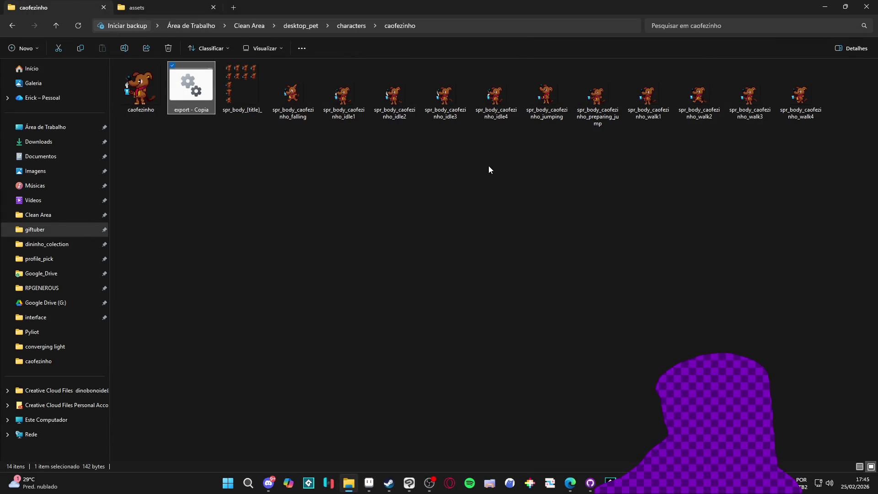
Delete the spr_body_{title}_ sprite-sheet file and rerun the export script
{"action": "left_click", "coordinate": [243, 92]}
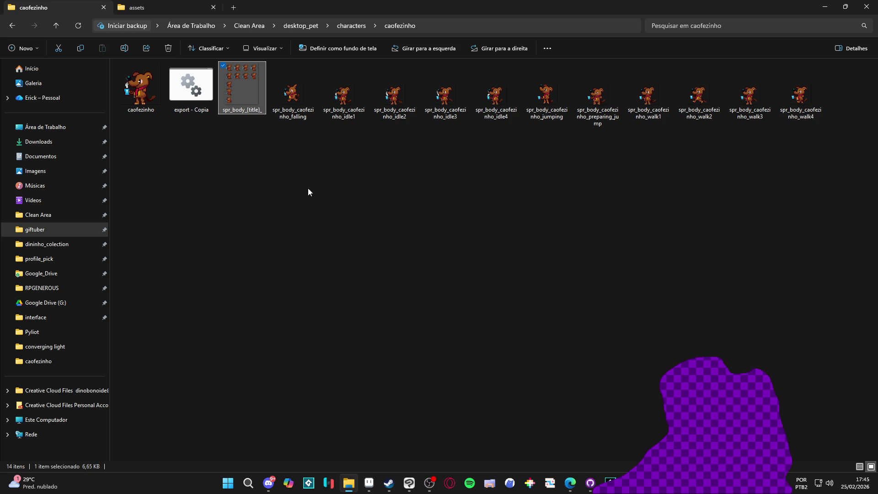
{"action": "key", "text": "Delete"}
{"action": "right_click", "coordinate": [204, 87]}
{"action": "left_click", "coordinate": [242, 102]}
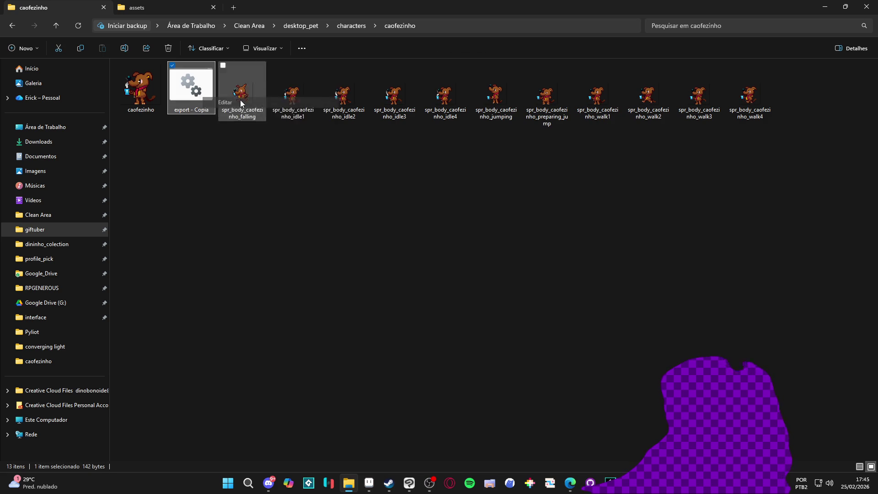
{"action": "left_click", "coordinate": [374, 105]}
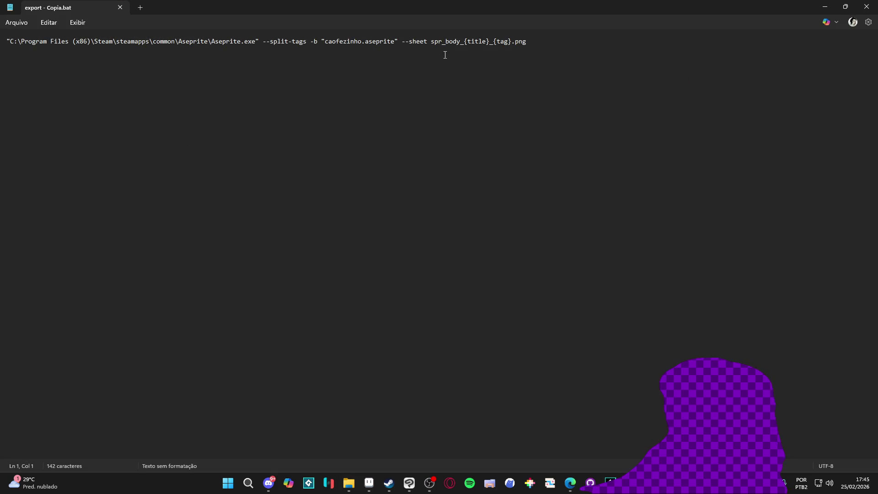
{"action": "left_click", "coordinate": [867, 7]}
{"action": "double_click", "coordinate": [191, 84]}
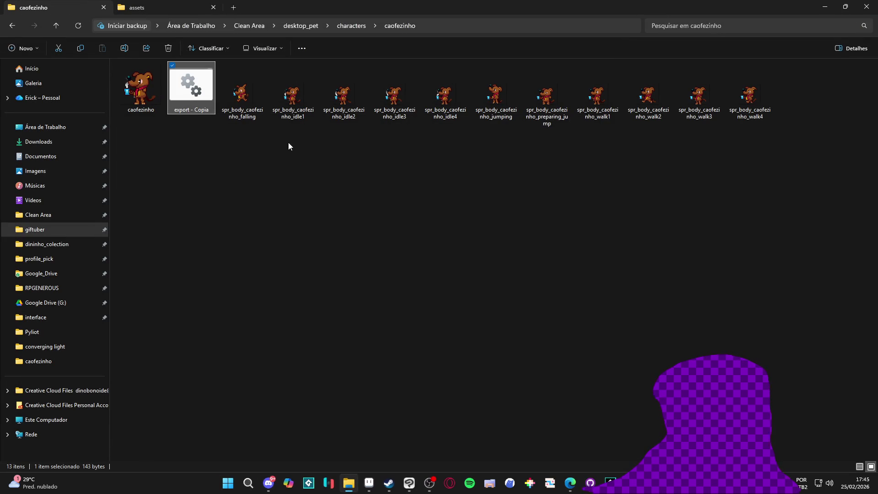
Reopen export - Copia.bat and remove the trailing s from the --sheets option
{"action": "right_click", "coordinate": [192, 79]}
{"action": "left_click", "coordinate": [210, 92]}
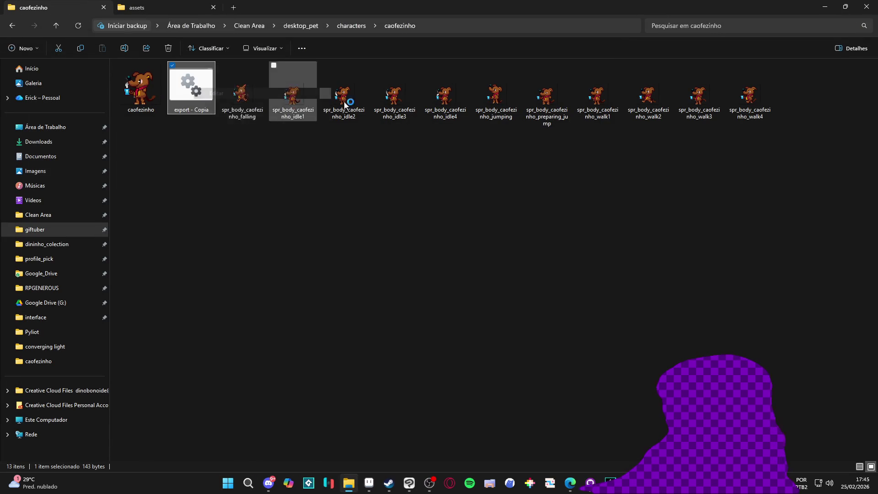
{"action": "left_click", "coordinate": [290, 20]}
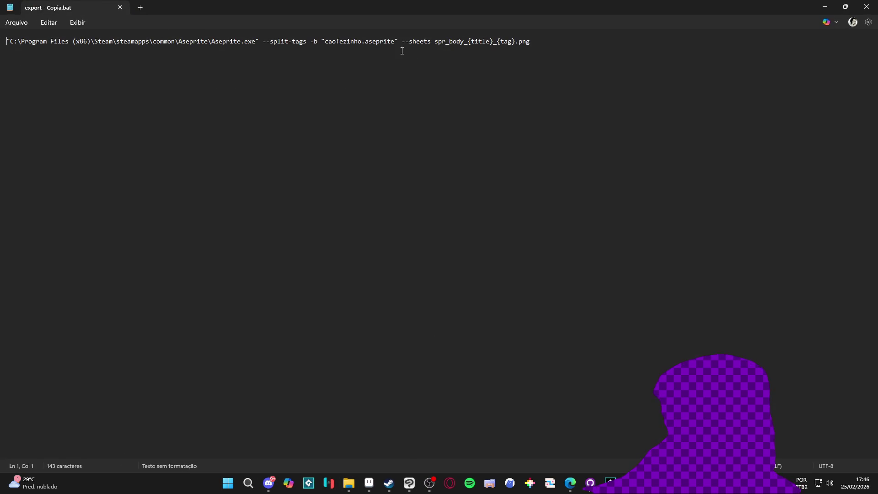
{"action": "key", "text": "BackSpace"}
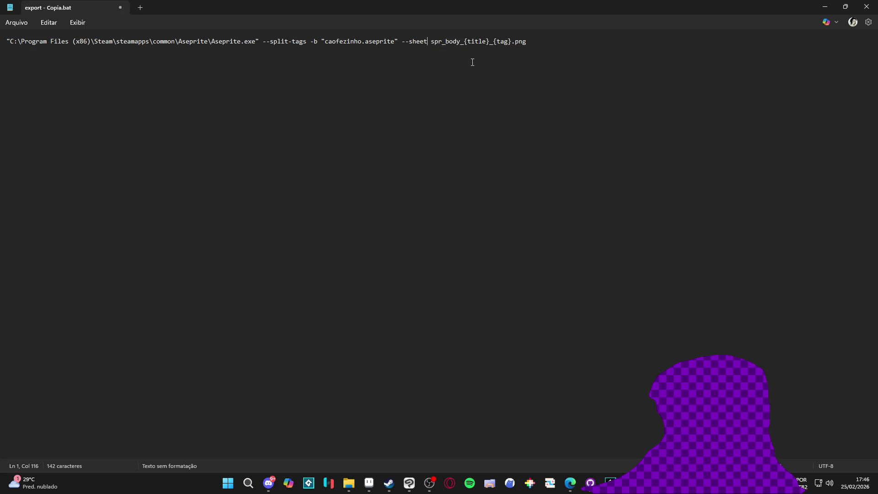
{"action": "left_click", "coordinate": [516, 41]}
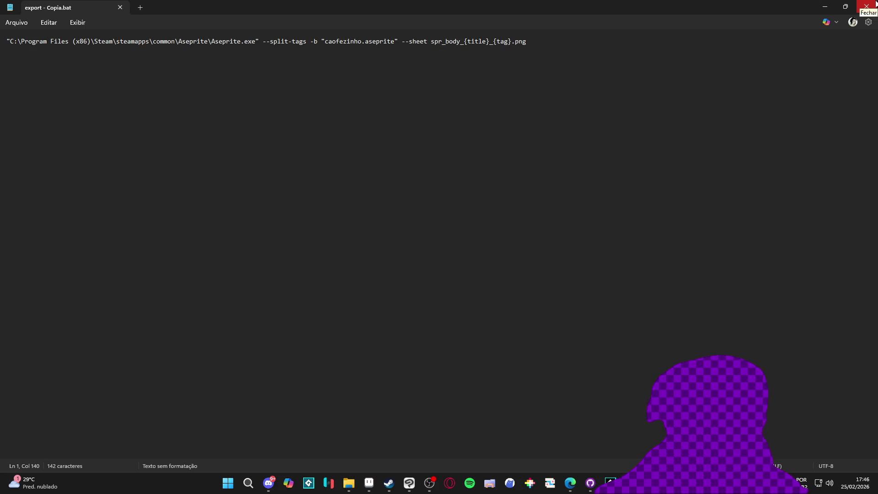
{"action": "left_click", "coordinate": [427, 42]}
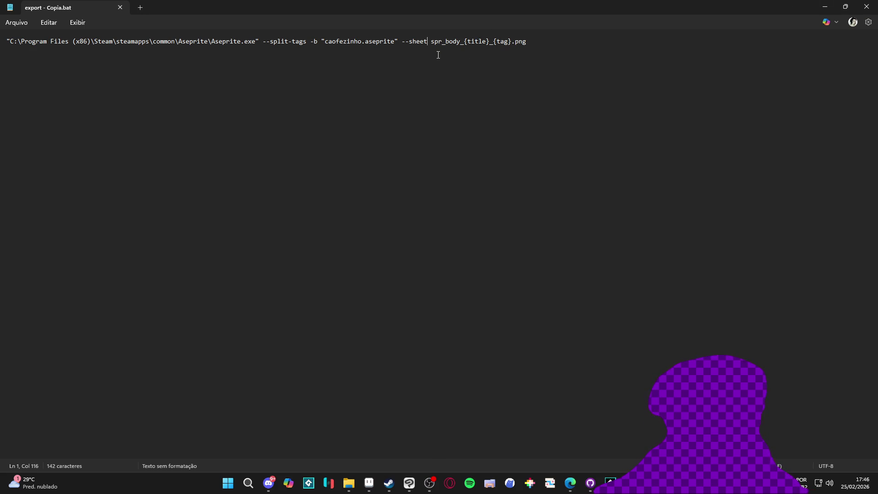
{"action": "left_click", "coordinate": [867, 7]}
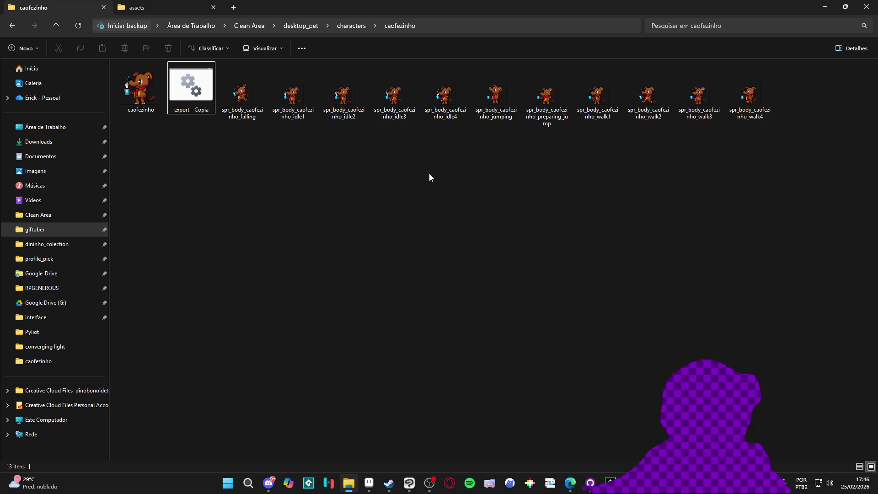
Review Aseprite's Export Sprite Sheet settings for caofezinho, dismiss them, and switch to GameMaker
{"action": "key", "text": "alt+Tab"}
{"action": "key", "text": "ctrl+e"}
{"action": "left_click", "coordinate": [302, 305]}
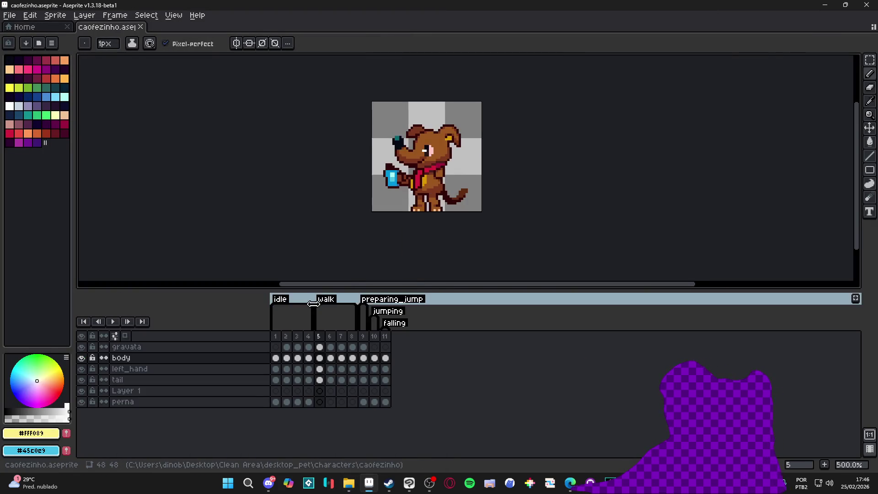
{"action": "key", "text": "alt+Tab"}
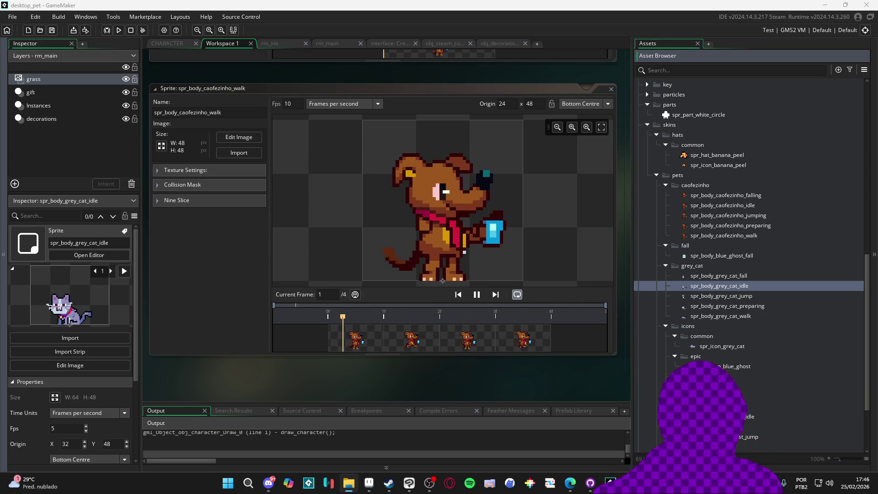
Open the spr_body_caofezinho falling, idle, jumping, preparing and walk sprite editors
{"action": "left_click", "coordinate": [729, 278]}
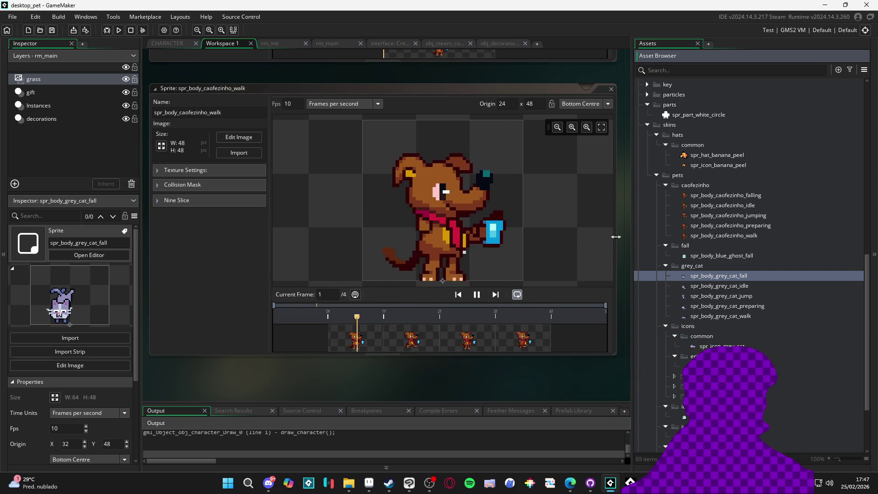
{"action": "double_click", "coordinate": [732, 196]}
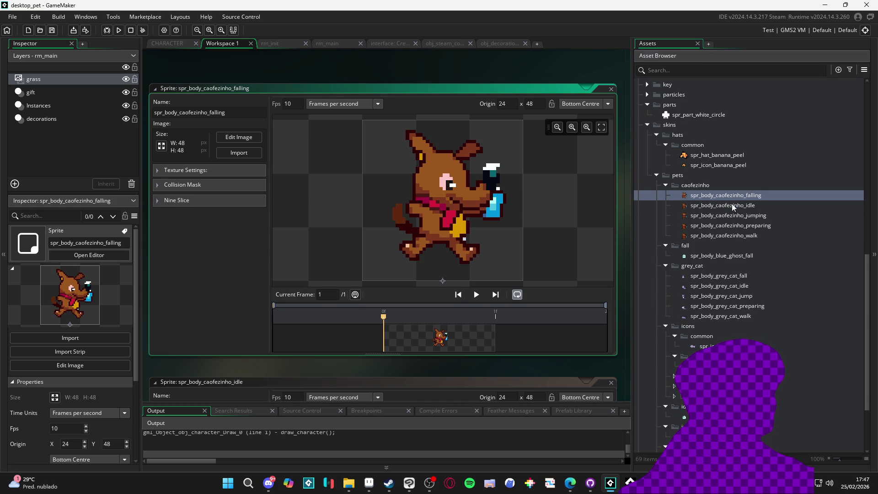
{"action": "double_click", "coordinate": [727, 206]}
{"action": "double_click", "coordinate": [722, 216]}
{"action": "double_click", "coordinate": [716, 226]}
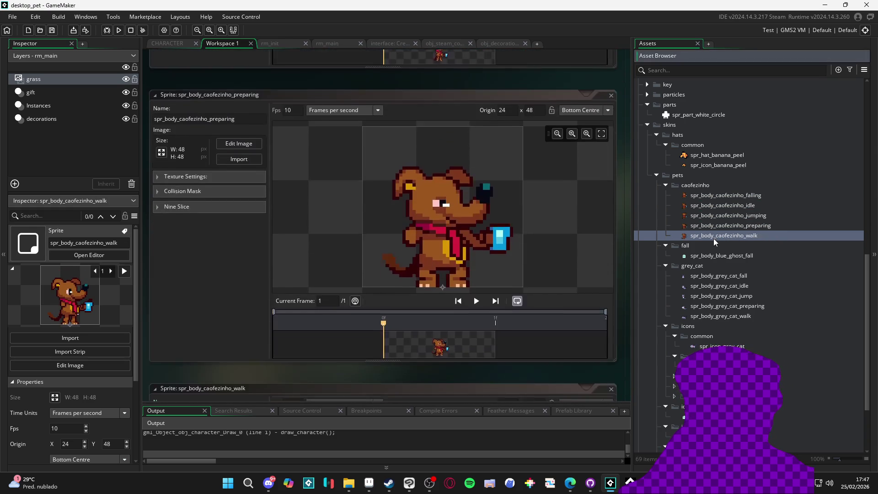
{"action": "double_click", "coordinate": [714, 237]}
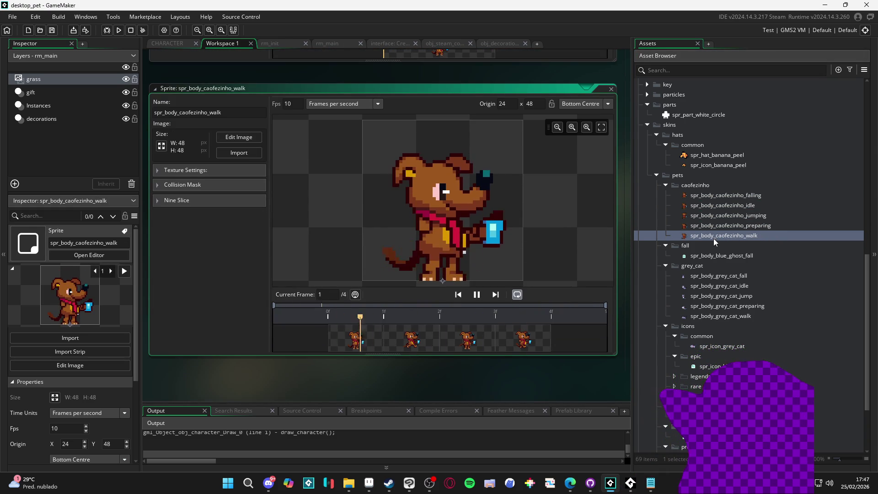